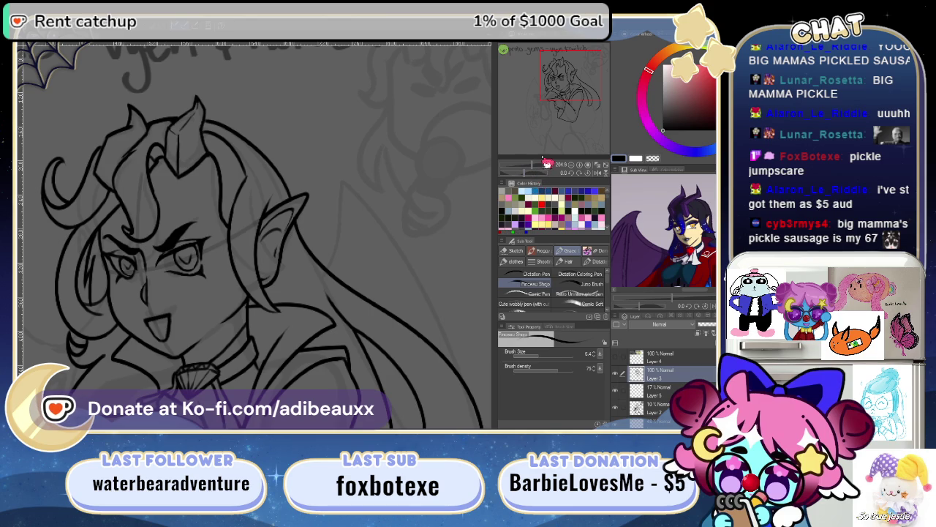
- Zoom in on the eyes and ink the lower eyelid line running toward the eye corner
drag(567, 89, 560, 122)
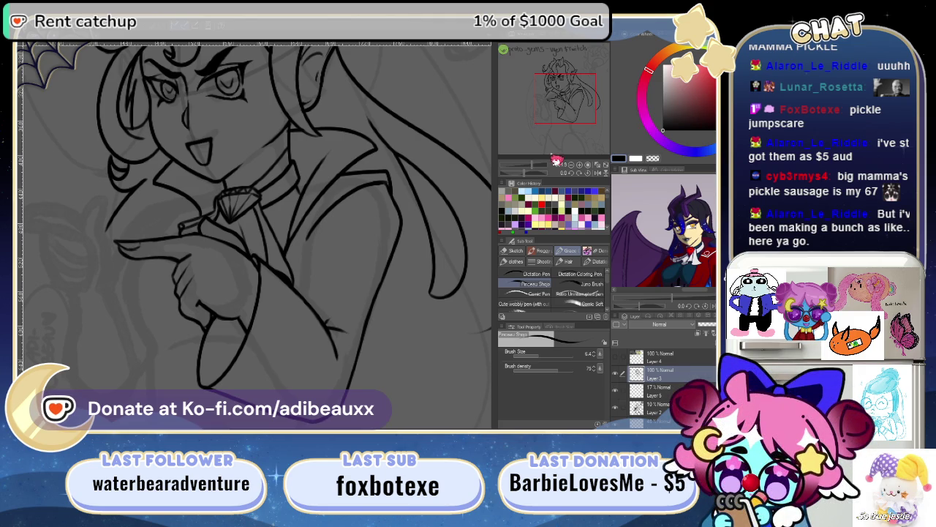
scroll(538, 177, up, 2)
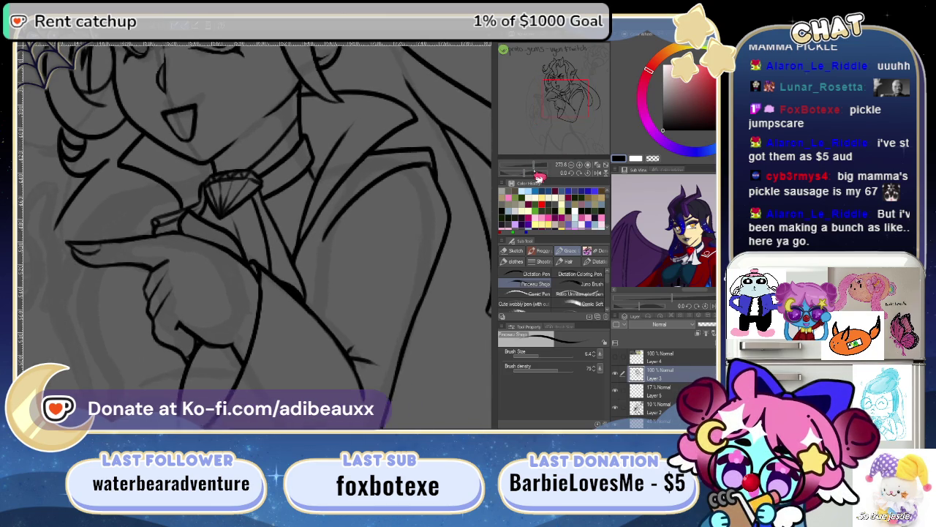
scroll(538, 177, up, 1)
mouse_move(563, 98)
mouse_down()
mouse_move(565, 77)
mouse_move(586, 94)
mouse_up()
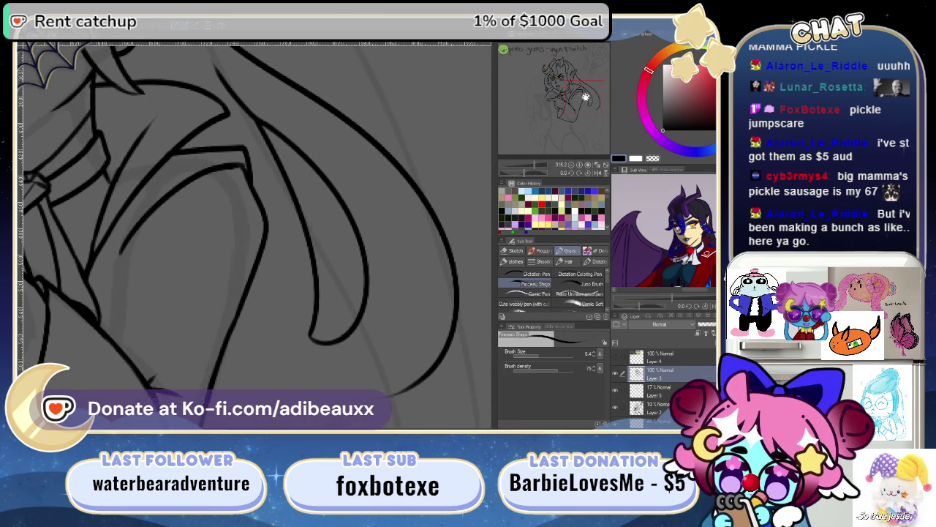
mouse_move(572, 102)
mouse_down()
mouse_move(547, 91)
mouse_move(558, 86)
mouse_up()
scroll(558, 87, up, 3)
scroll(312, 270, up, 3)
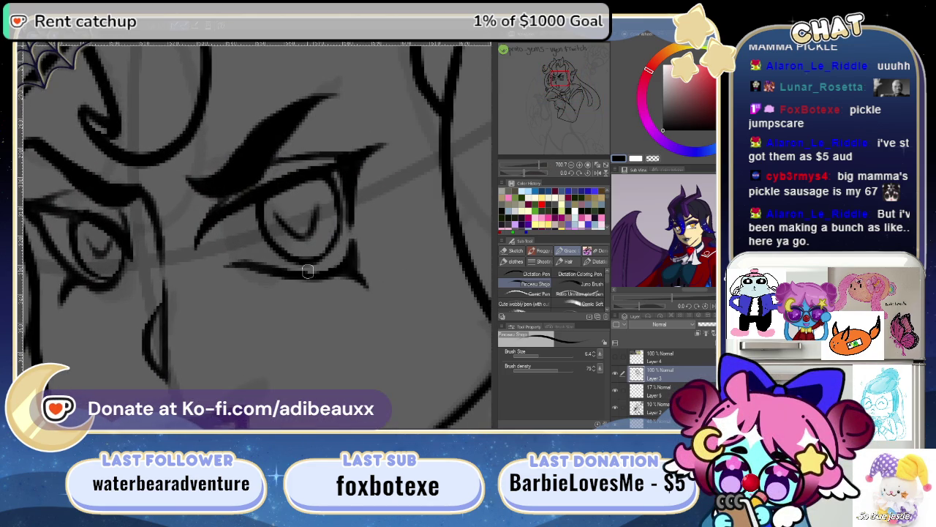
drag(299, 272, 355, 263)
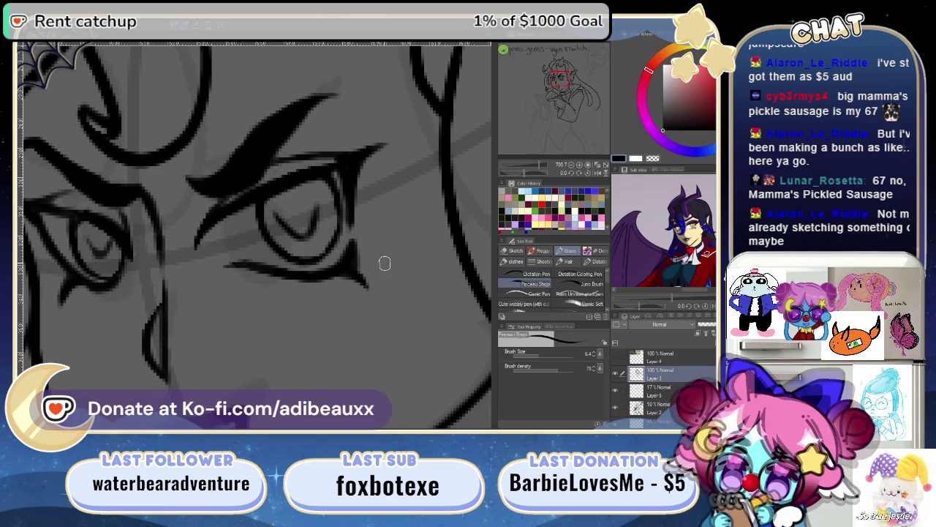
key(e)
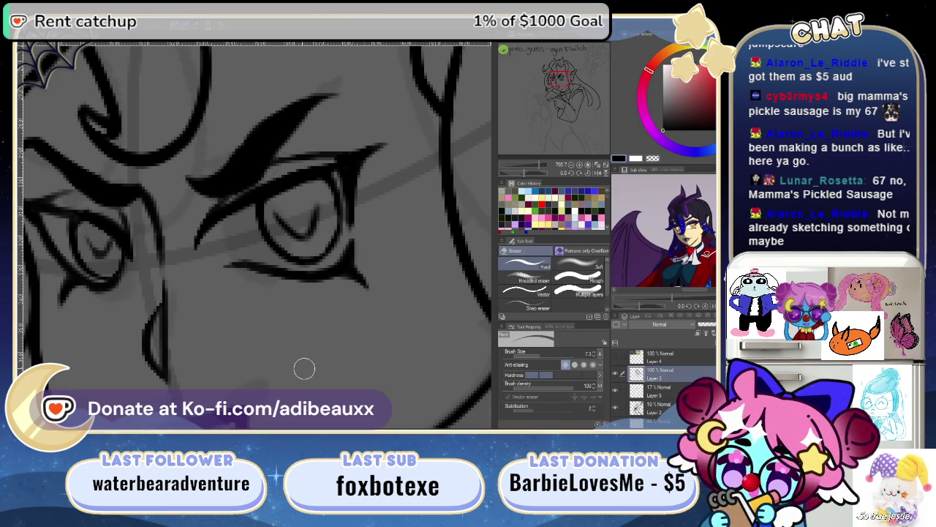
drag(130, 328, 230, 330)
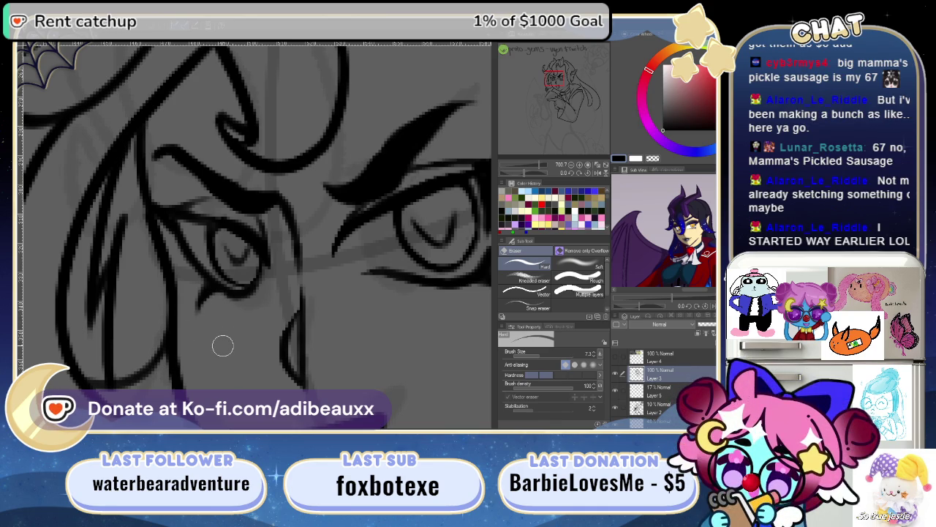
key(p)
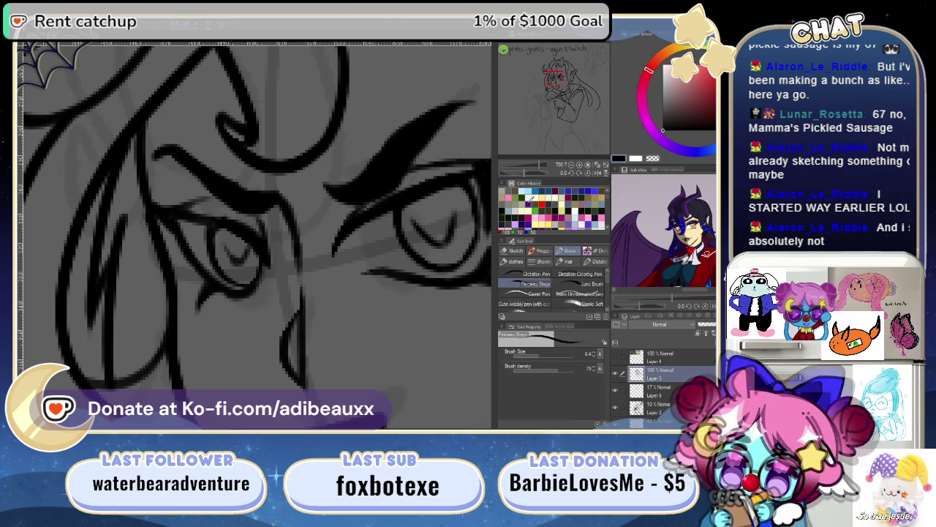
drag(547, 171, 546, 171)
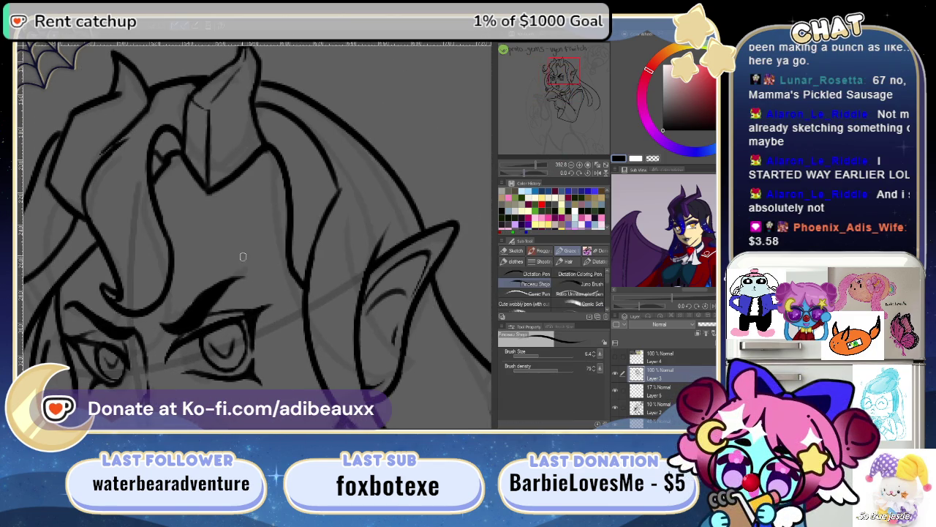
drag(262, 151, 287, 196)
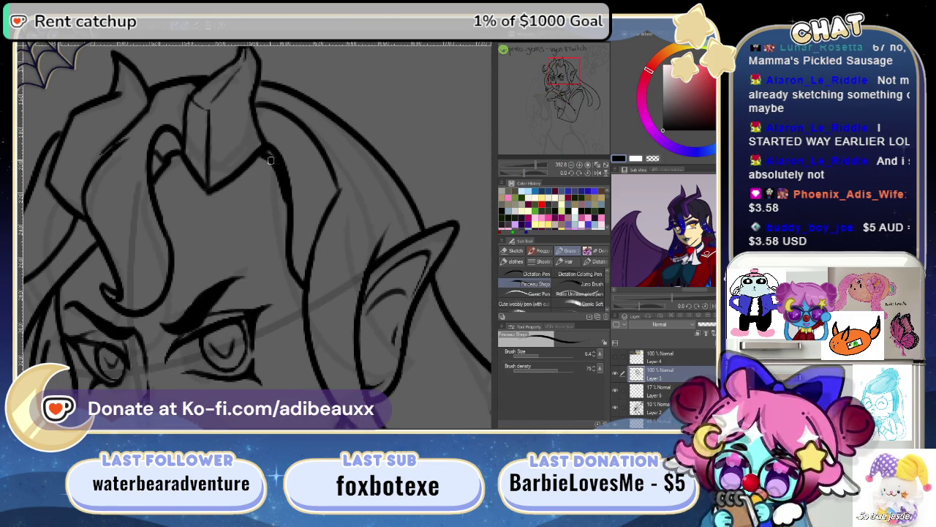
drag(281, 166, 265, 148)
key(ctrl+z)
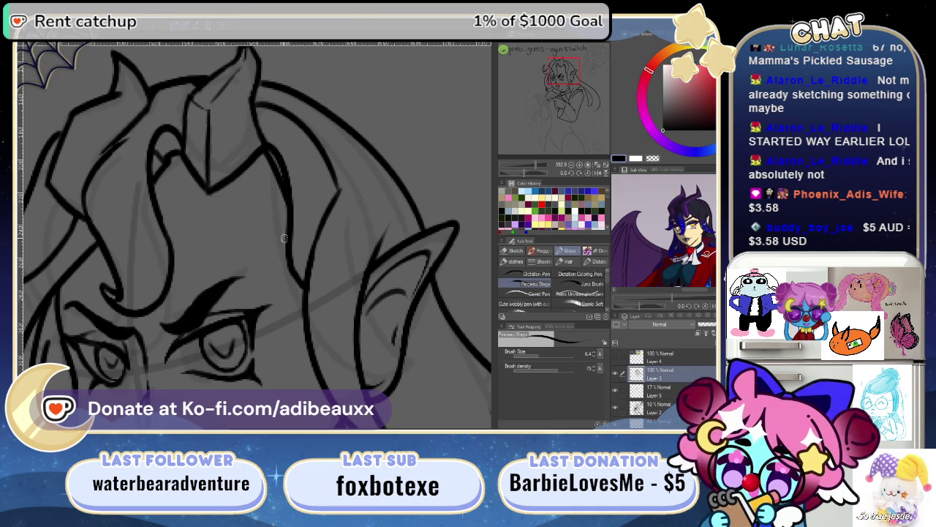
mouse_move(546, 168)
mouse_down()
mouse_move(539, 176)
mouse_move(550, 172)
mouse_up()
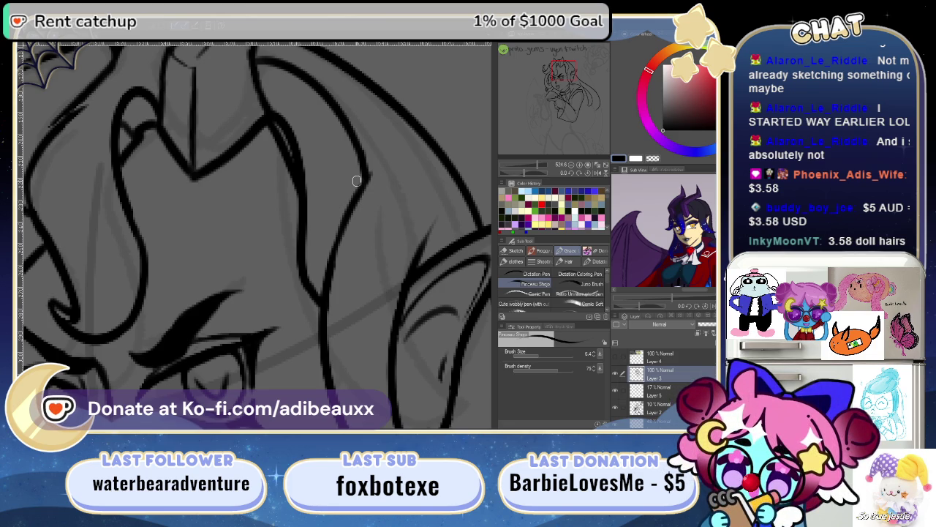
drag(542, 173, 545, 174)
mouse_move(552, 119)
mouse_down()
mouse_move(563, 95)
mouse_move(556, 81)
mouse_up()
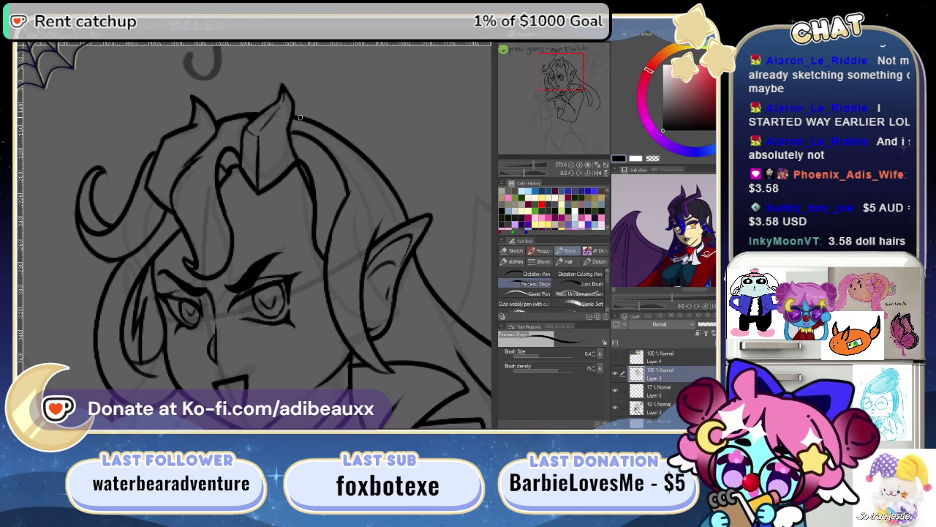
drag(559, 85, 559, 110)
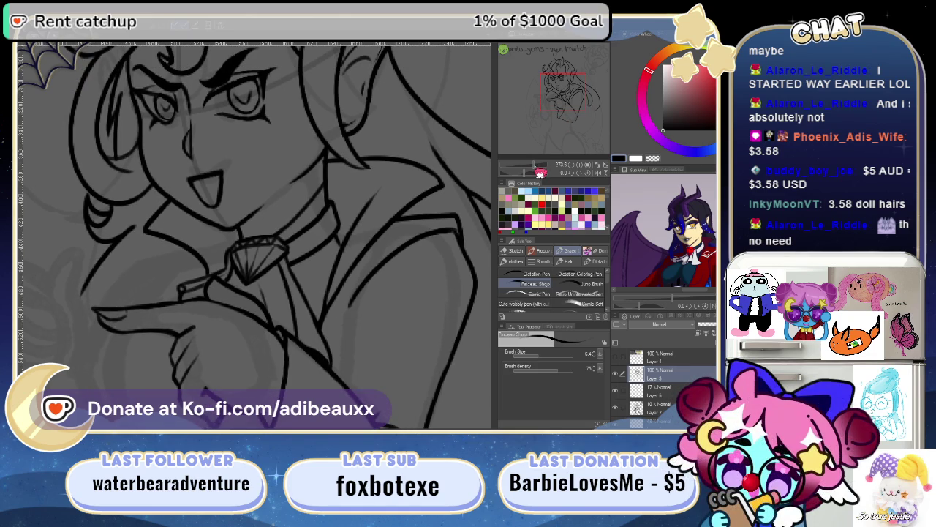
drag(539, 173, 537, 168)
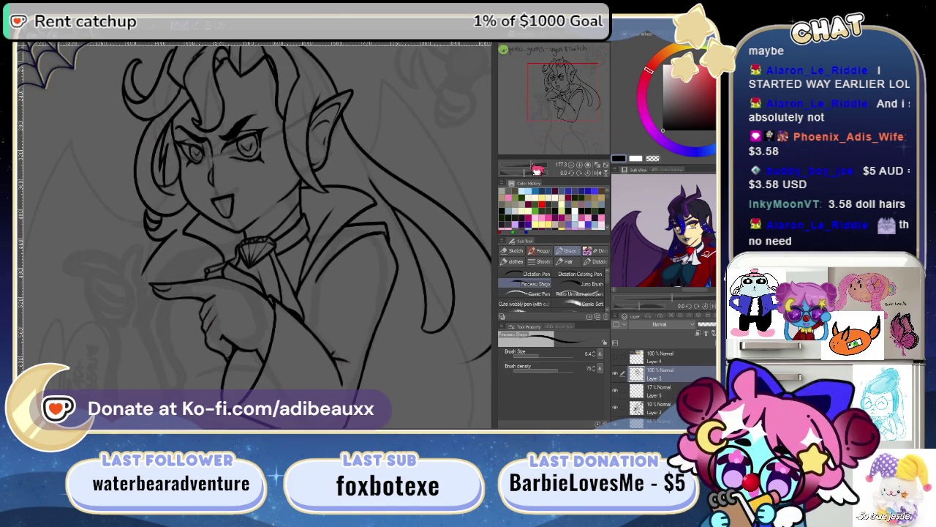
drag(552, 103, 555, 90)
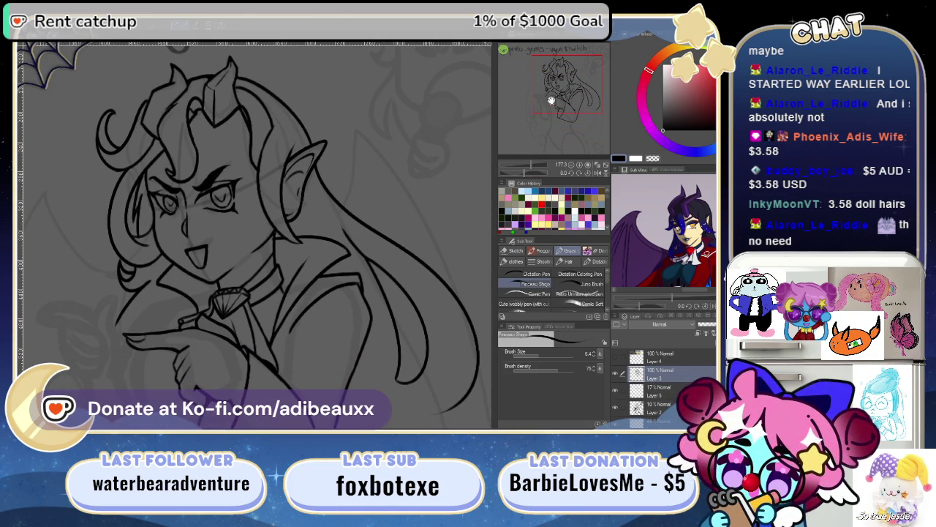
drag(536, 170, 540, 168)
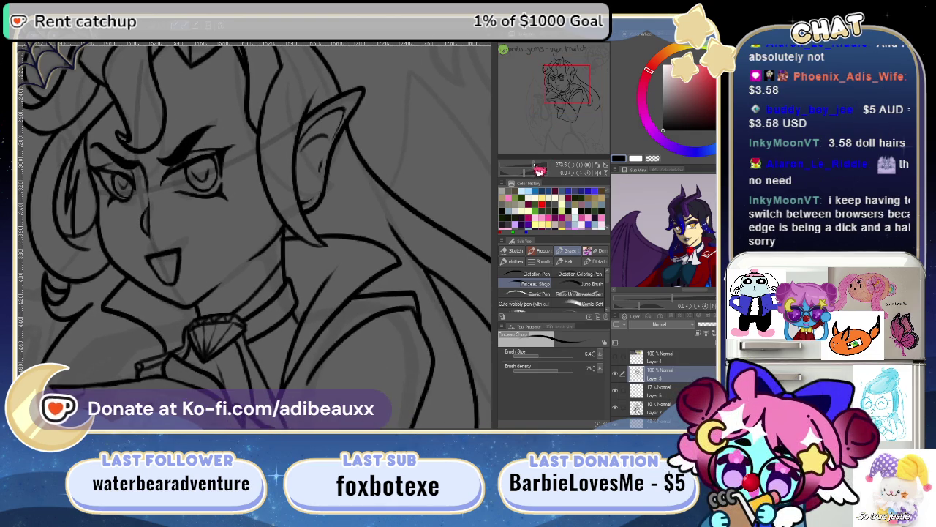
mouse_move(562, 111)
mouse_down()
mouse_move(562, 75)
mouse_move(573, 108)
mouse_move(568, 82)
mouse_move(581, 104)
mouse_up()
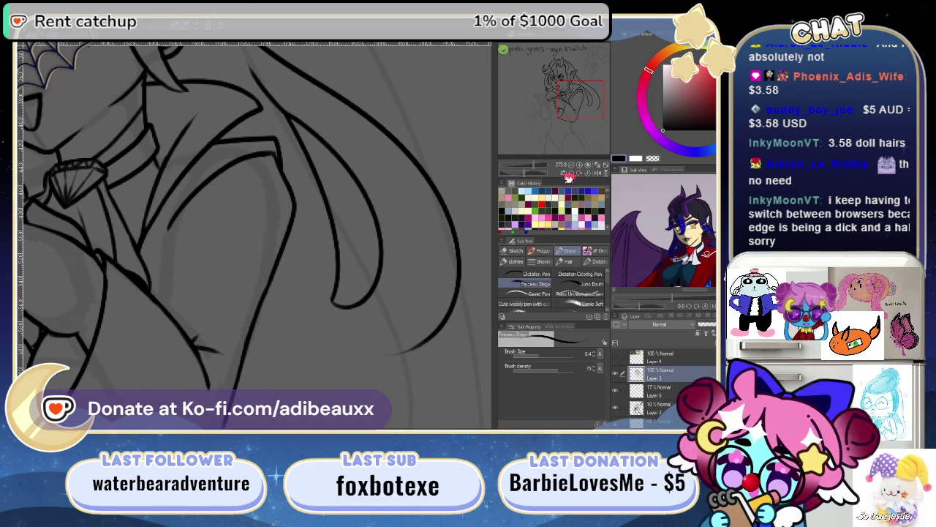
- Ink a diagonal line and a short stroke running upward inside the left horn
scroll(561, 144, up, 2)
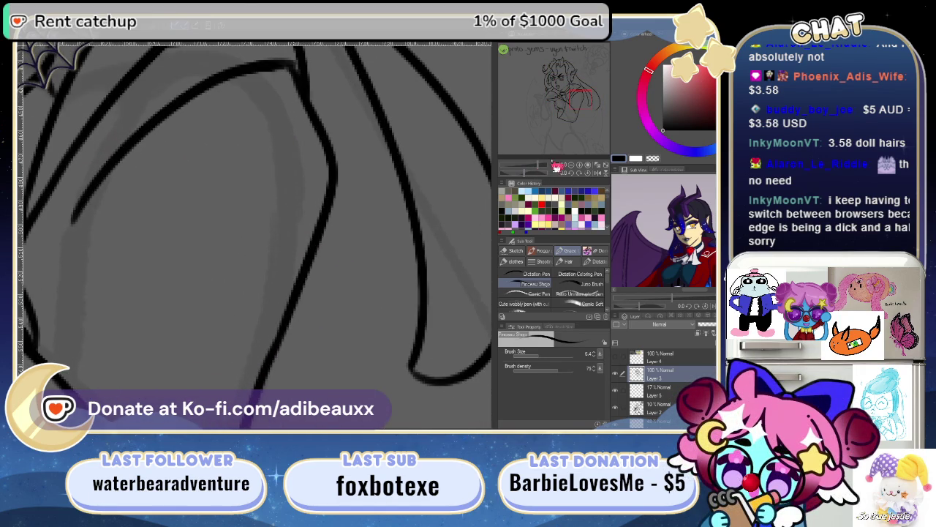
scroll(567, 149, down, 2)
mouse_move(562, 139)
mouse_down()
mouse_move(568, 98)
mouse_move(584, 114)
mouse_move(585, 100)
mouse_move(553, 83)
mouse_up()
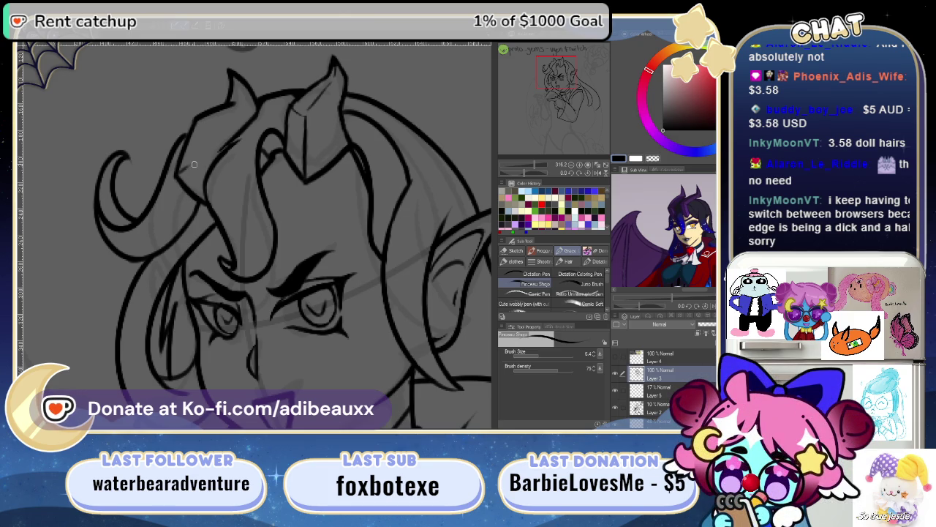
drag(190, 168, 234, 115)
drag(199, 117, 227, 112)
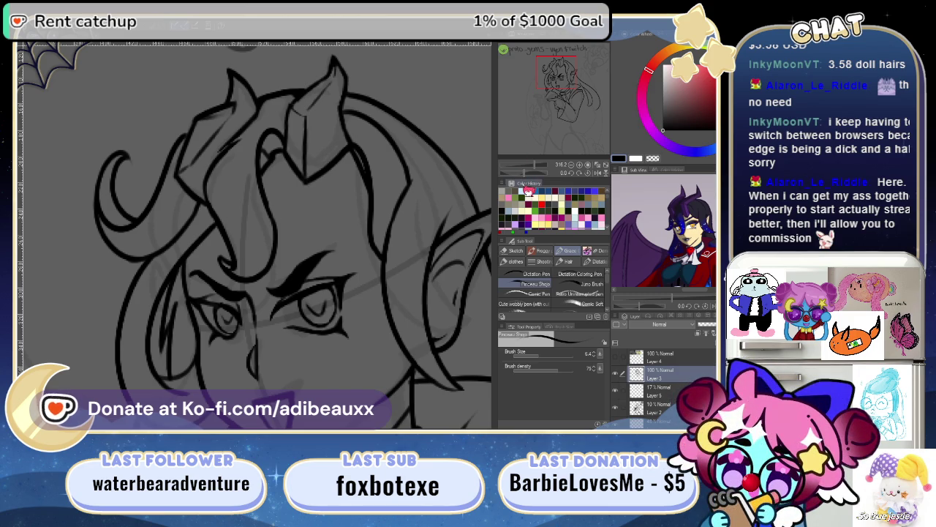
drag(538, 173, 546, 175)
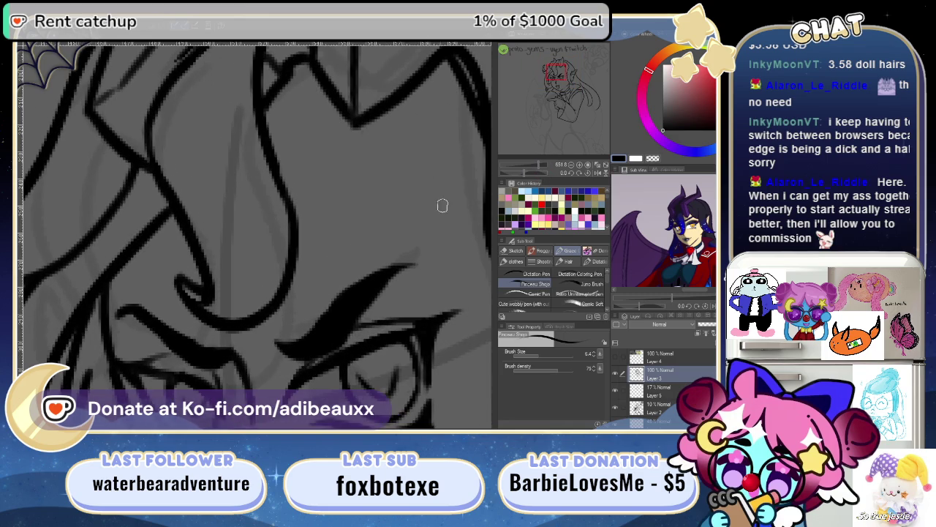
- Set the eraser size to about 3.9 and test an erase near the horns, undoing it
mouse_move(313, 208)
mouse_down()
mouse_move(327, 268)
mouse_move(293, 243)
mouse_up()
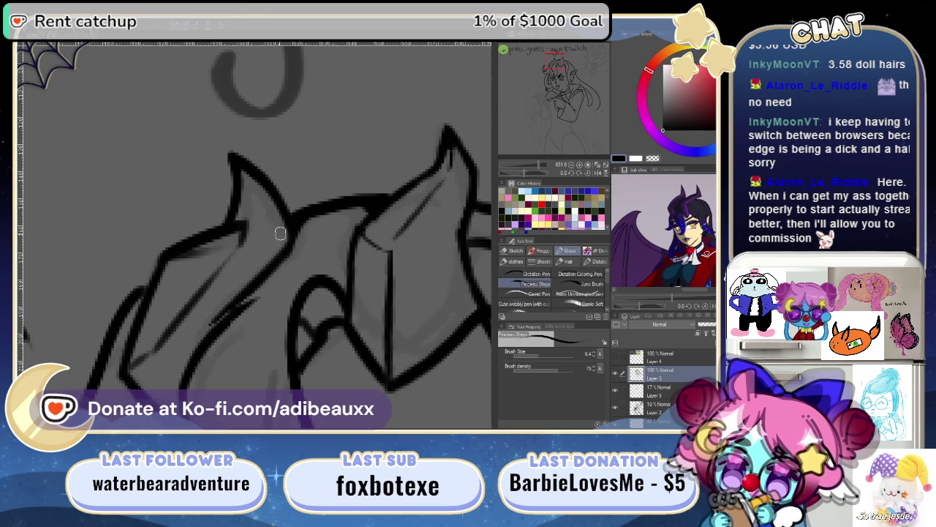
key(e)
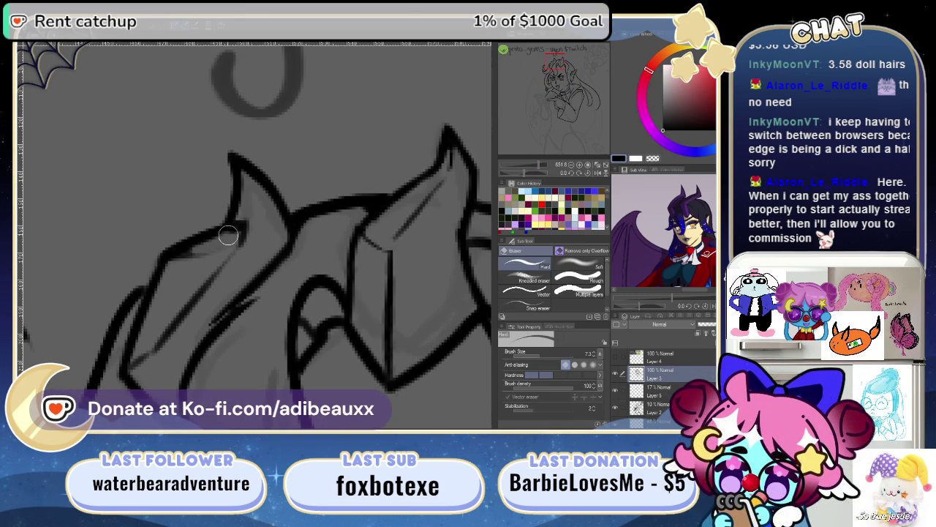
click(541, 357)
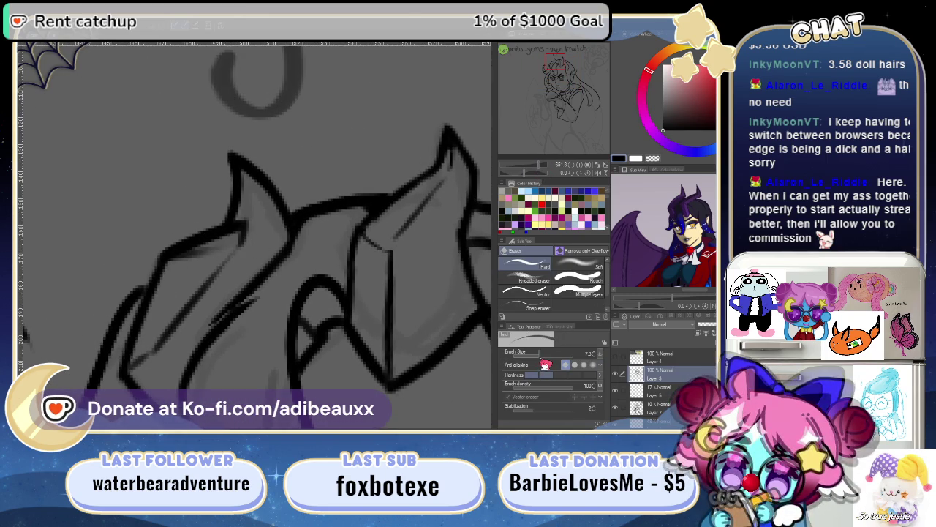
drag(541, 359, 539, 358)
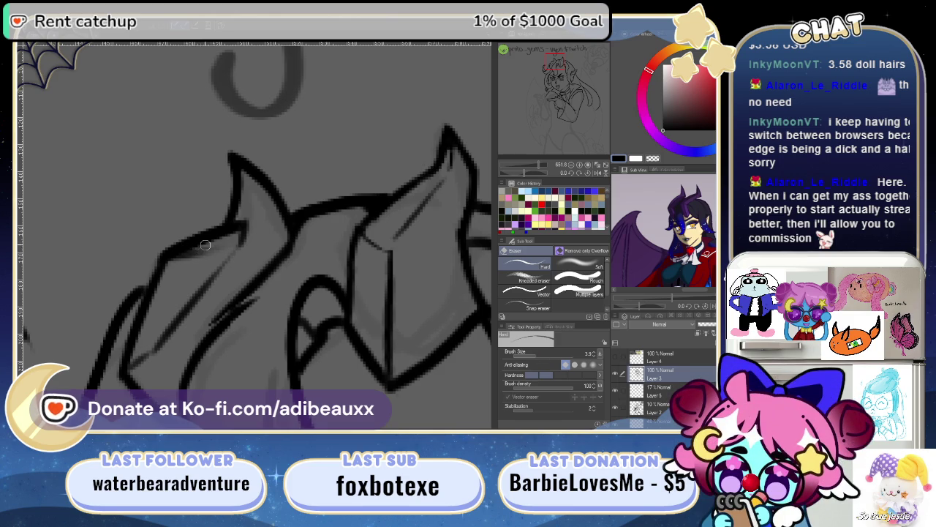
drag(195, 243, 212, 241)
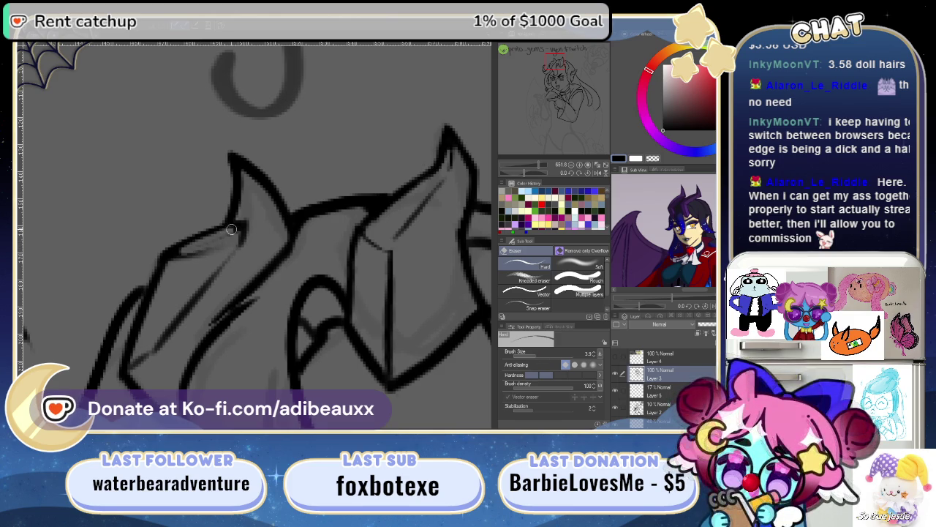
key(ctrl+z)
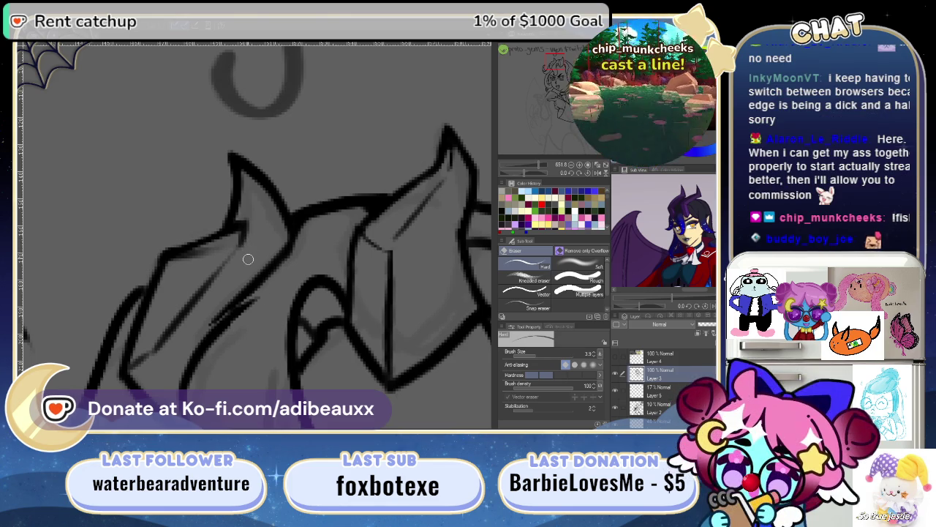
- Erase the faint stray stroke on the horn with the hard eraser and return to the pen
key(p)
key(b)
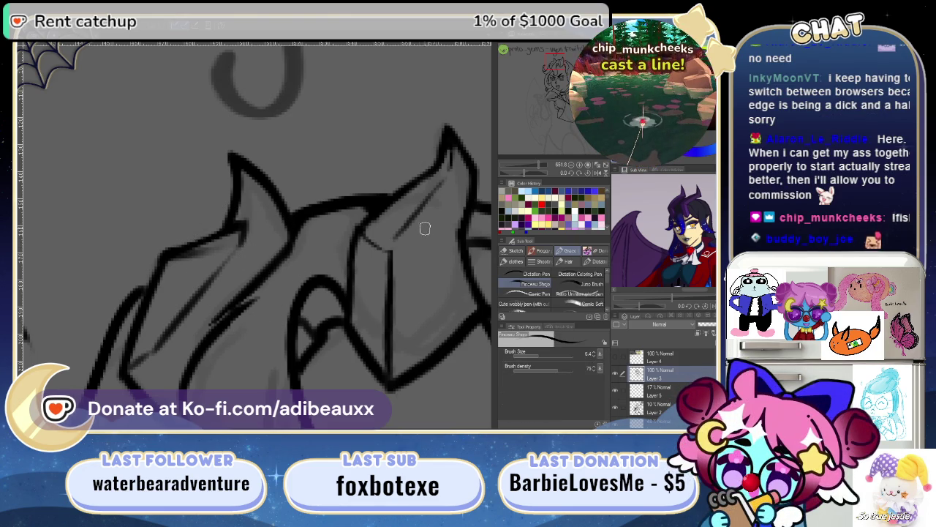
mouse_move(358, 251)
mouse_down()
mouse_move(267, 274)
mouse_move(245, 299)
mouse_move(306, 277)
mouse_move(271, 262)
mouse_up()
key(e)
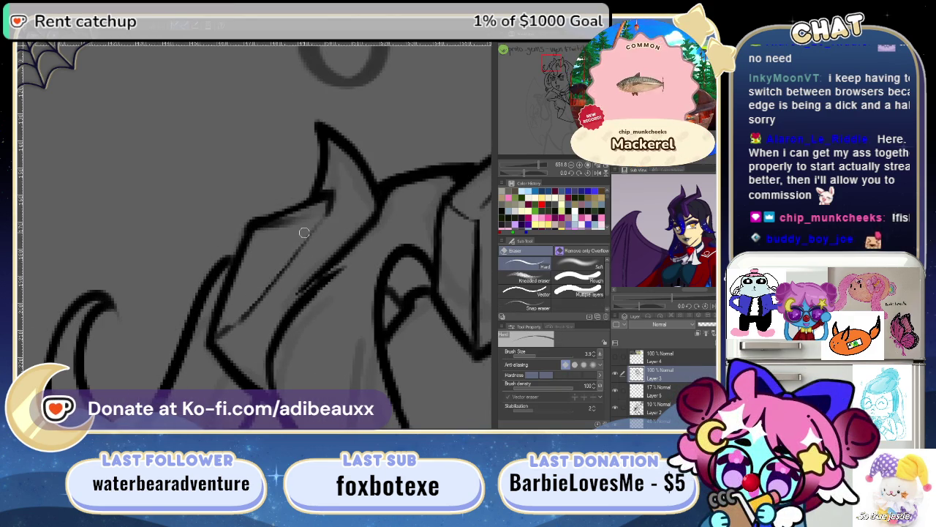
drag(268, 291, 240, 314)
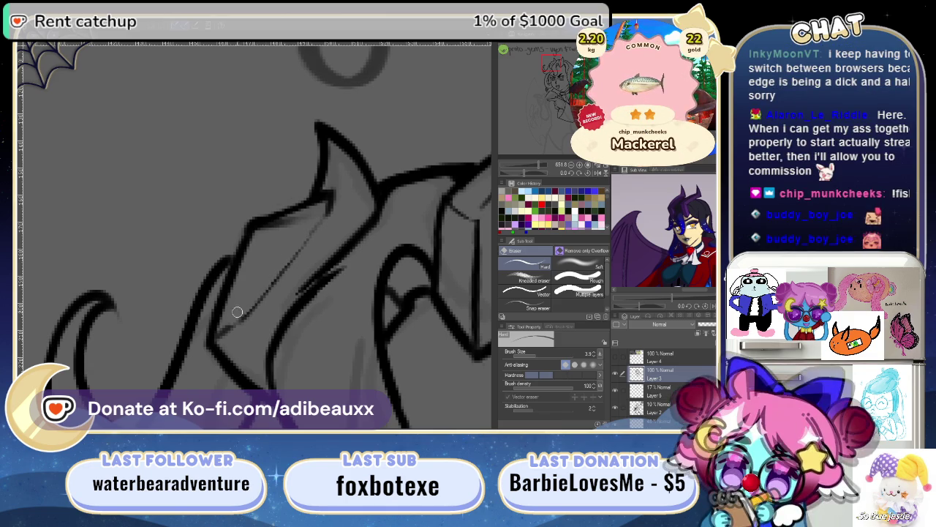
drag(320, 277, 266, 335)
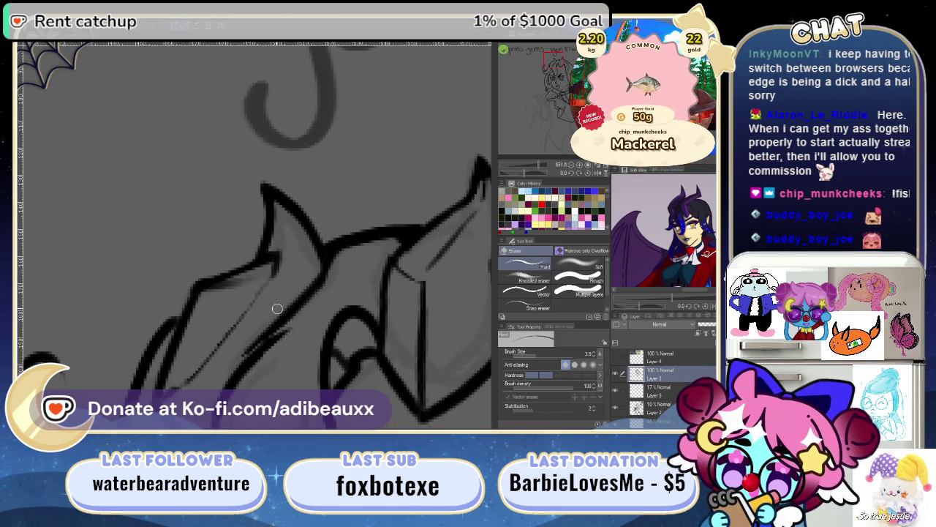
key(p)
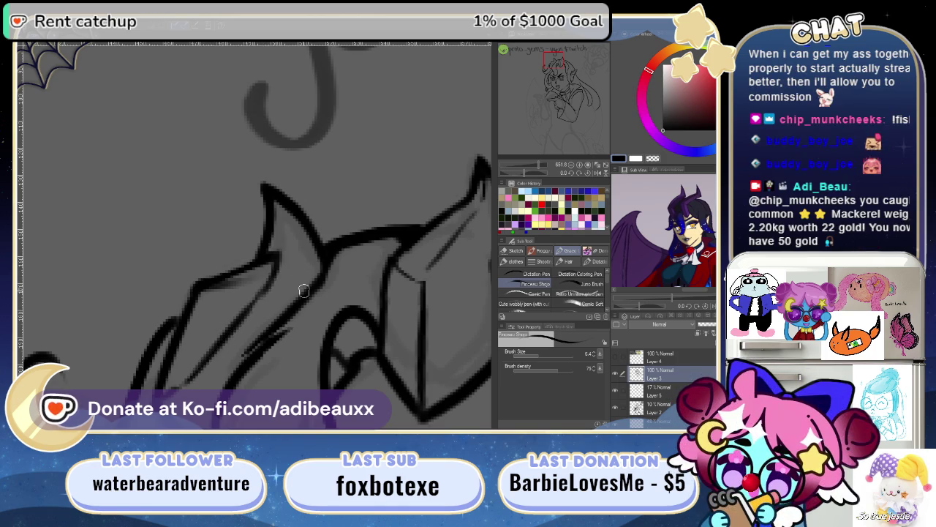
- Ink an edge line and a thin crease running down the left horn
key(asciicircum)
key(asciicircum)
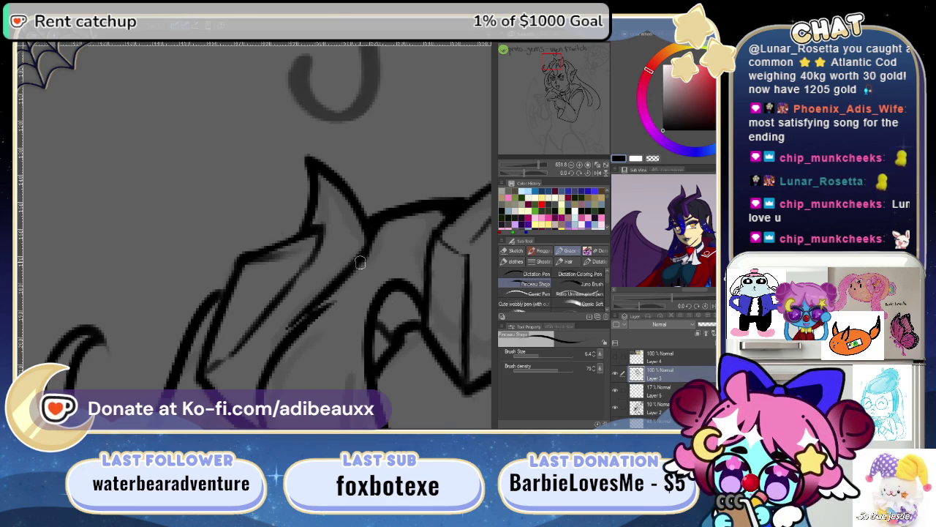
scroll(366, 248, right, 5)
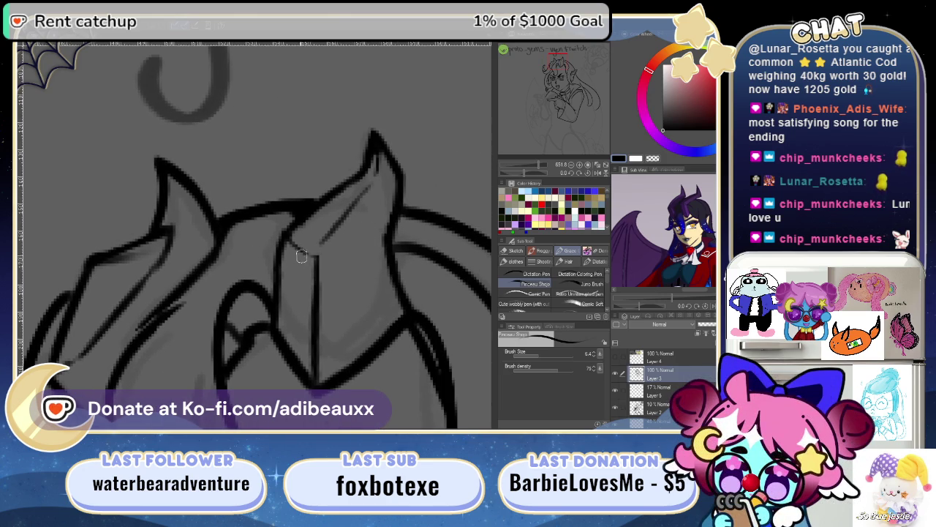
mouse_move(302, 257)
mouse_down()
mouse_move(349, 217)
mouse_move(383, 224)
mouse_up()
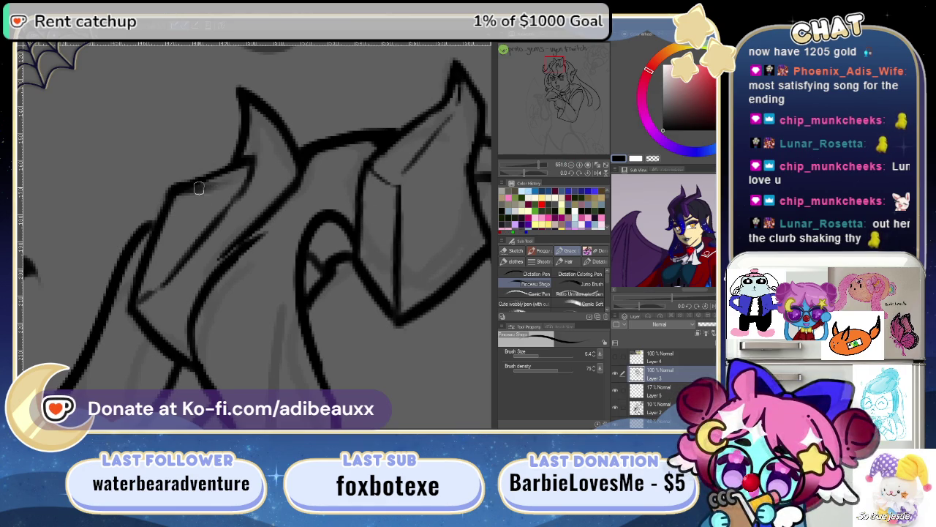
drag(186, 188, 228, 182)
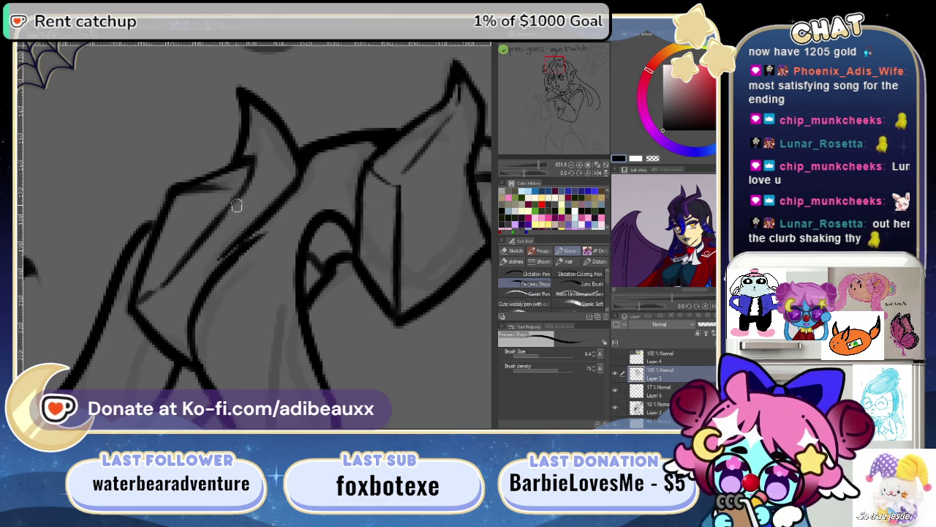
drag(236, 207, 246, 234)
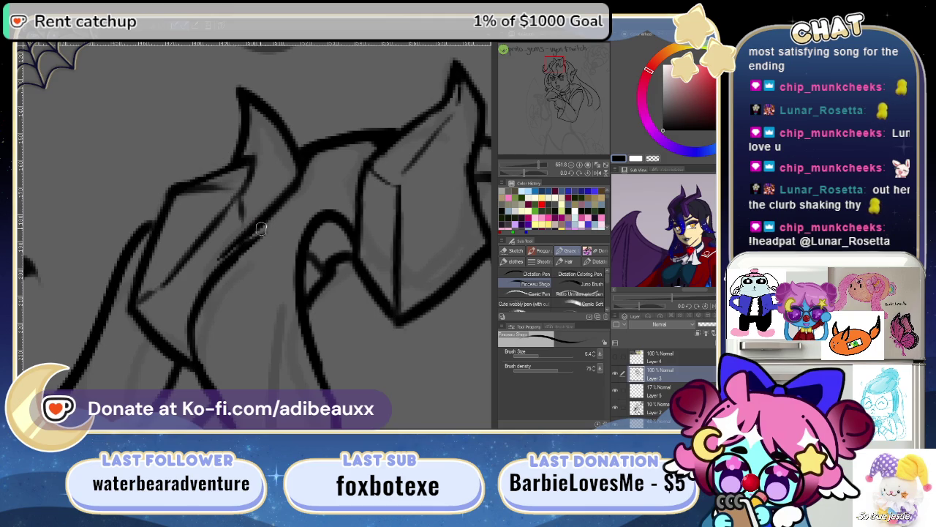
- Add a short mark near the right horn's tip, discarding a stray curved stroke
drag(394, 232, 292, 282)
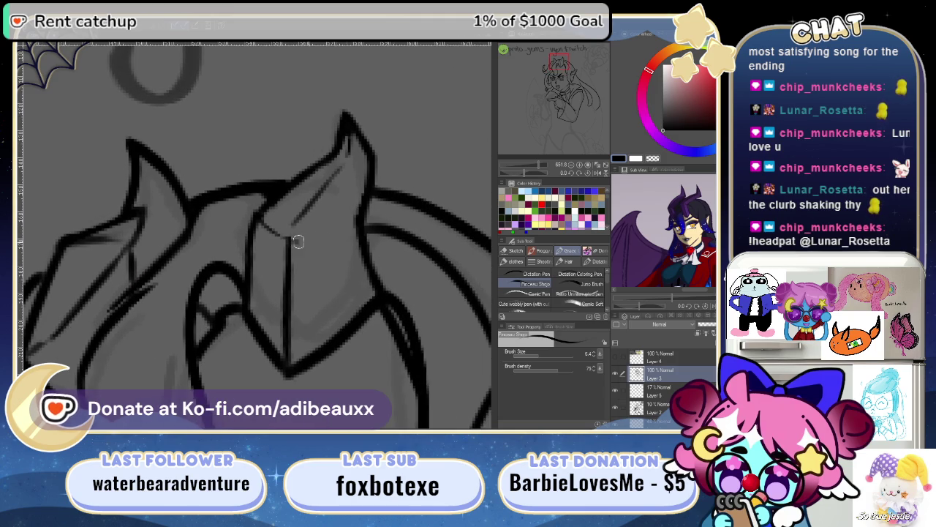
drag(291, 241, 357, 224)
key(ctrl+z)
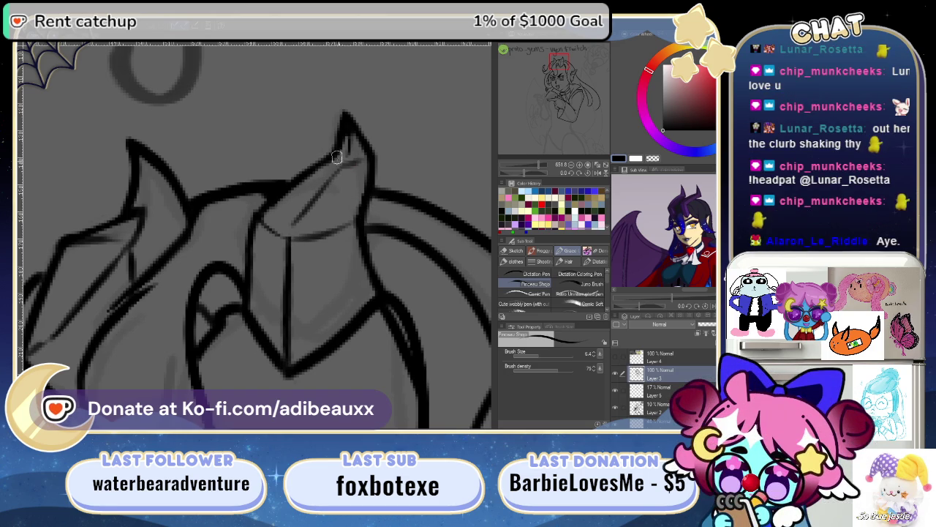
drag(342, 161, 366, 154)
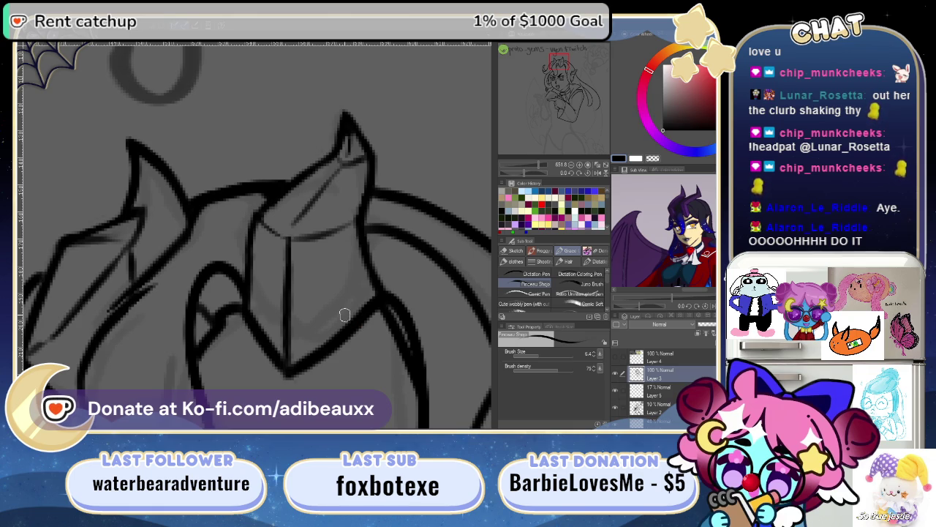
scroll(545, 157, down, 5)
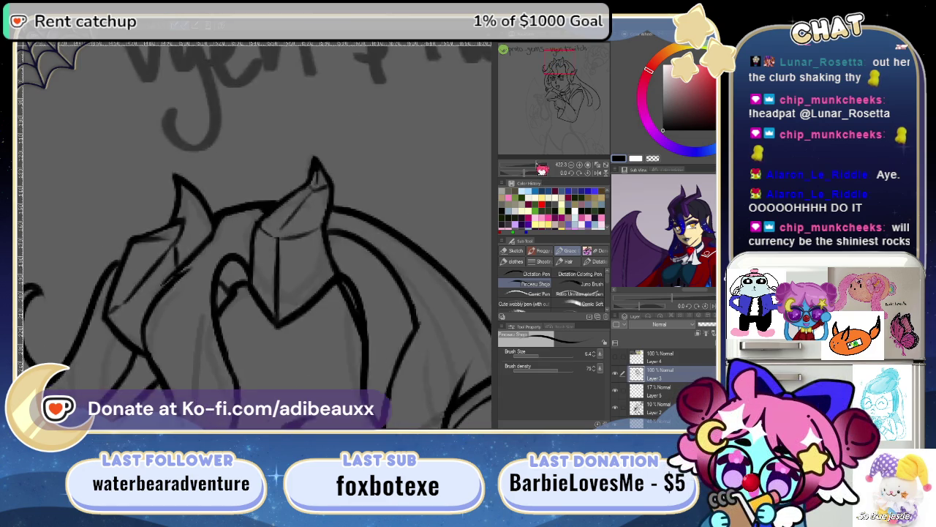
scroll(545, 145, down, 2)
mouse_move(545, 144)
mouse_down()
mouse_move(544, 131)
mouse_move(549, 157)
mouse_up()
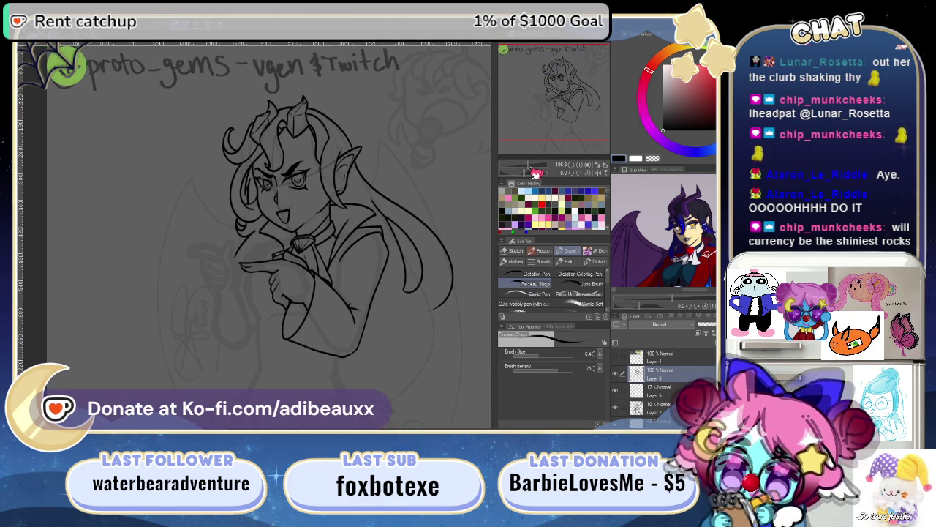
scroll(545, 169, up, 2)
drag(562, 103, 568, 84)
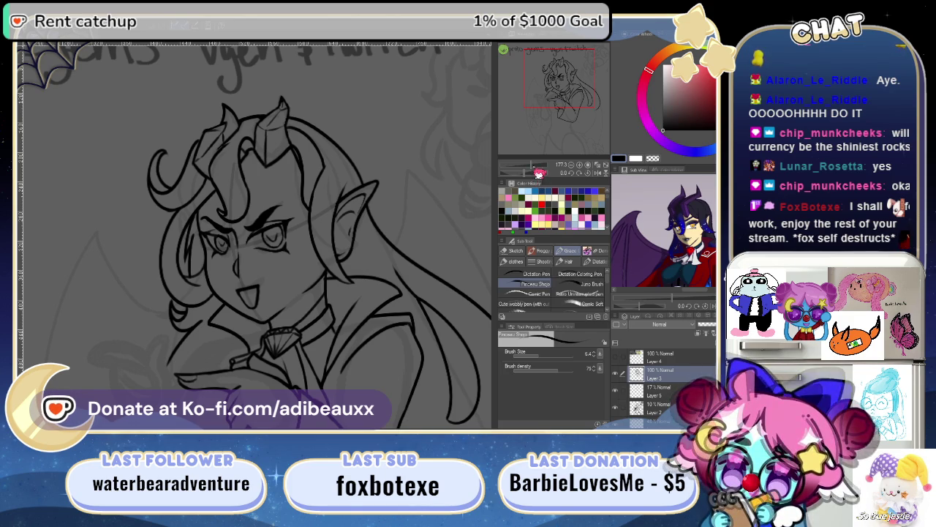
scroll(260, 234, up, 2)
scroll(260, 234, up, 2)
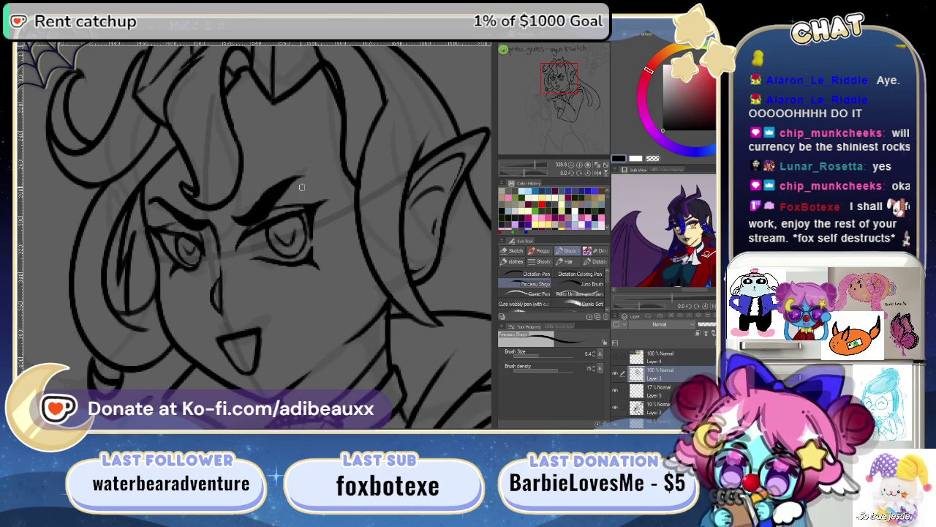
mouse_move(259, 188)
mouse_down()
mouse_move(291, 255)
mouse_move(275, 218)
mouse_move(411, 142)
mouse_up()
mouse_move(533, 172)
mouse_down()
mouse_move(557, 86)
mouse_move(555, 123)
mouse_up()
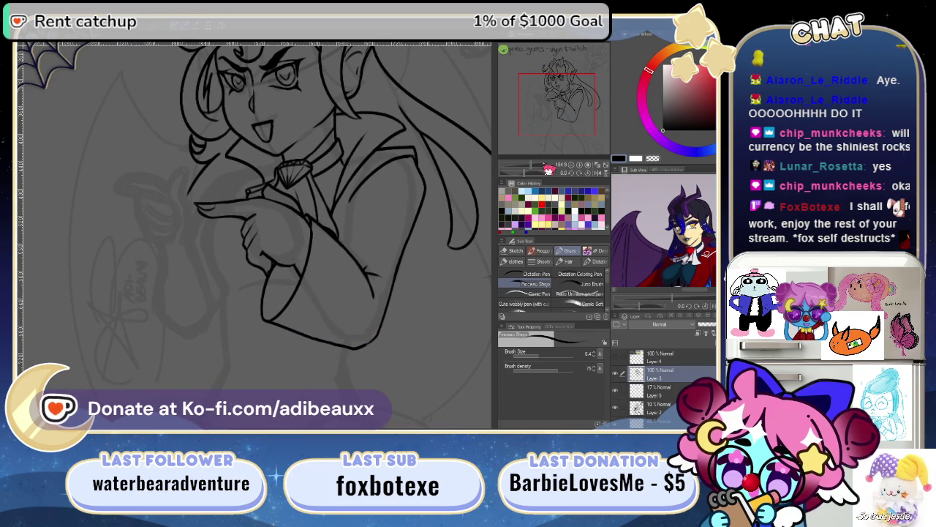
drag(550, 167, 543, 176)
scroll(292, 193, up, 2)
- Ink a new line beside the diamond brooch under the chin
drag(292, 193, 257, 223)
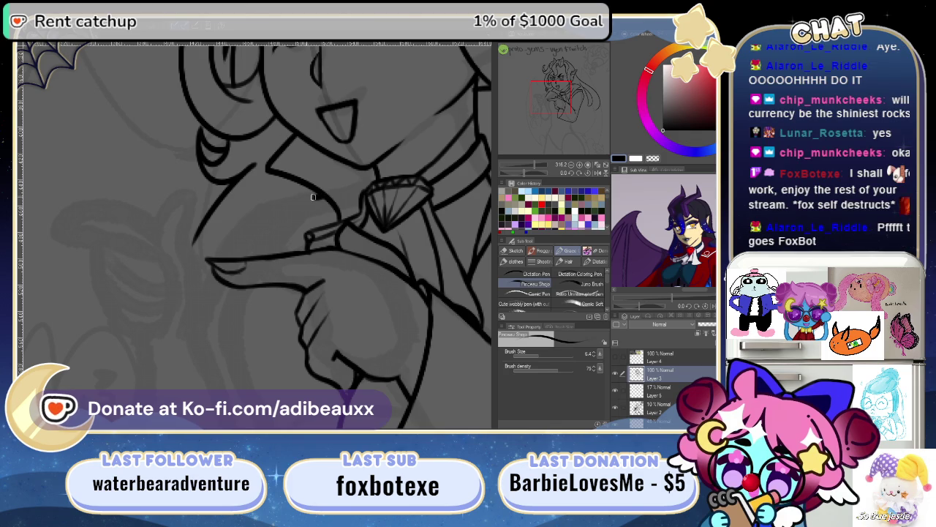
drag(315, 196, 252, 189)
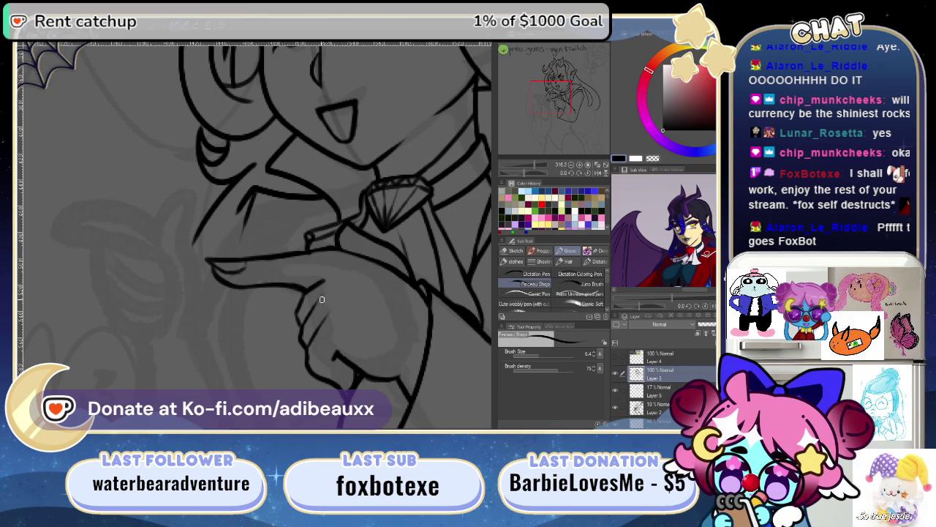
mouse_move(347, 277)
mouse_down()
mouse_move(304, 249)
mouse_move(330, 299)
mouse_move(271, 256)
mouse_move(309, 203)
mouse_move(263, 180)
mouse_up()
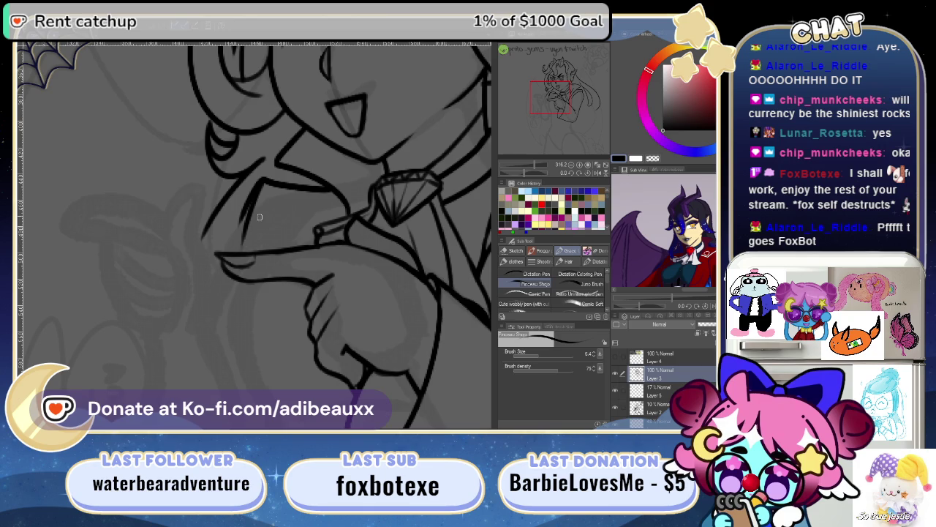
scroll(317, 274, up, 3)
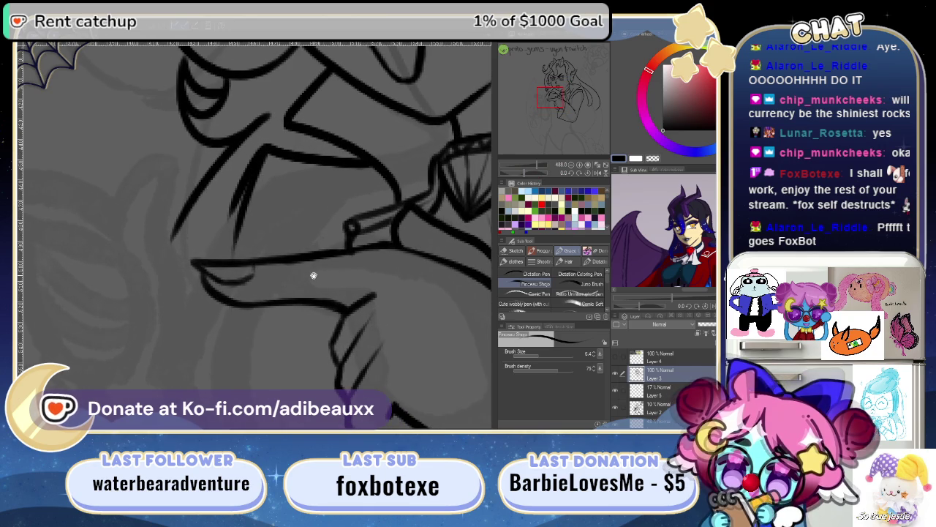
drag(317, 273, 303, 186)
- Ink a long diagonal line below the mouth corner, redoing the first attempt
scroll(303, 187, up, 5)
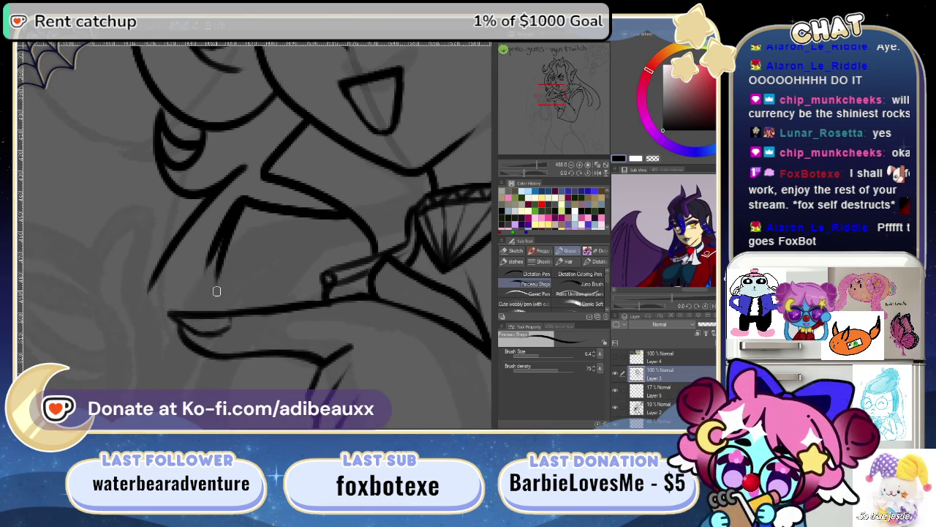
drag(244, 204, 216, 296)
key(ctrl+z)
drag(245, 200, 200, 311)
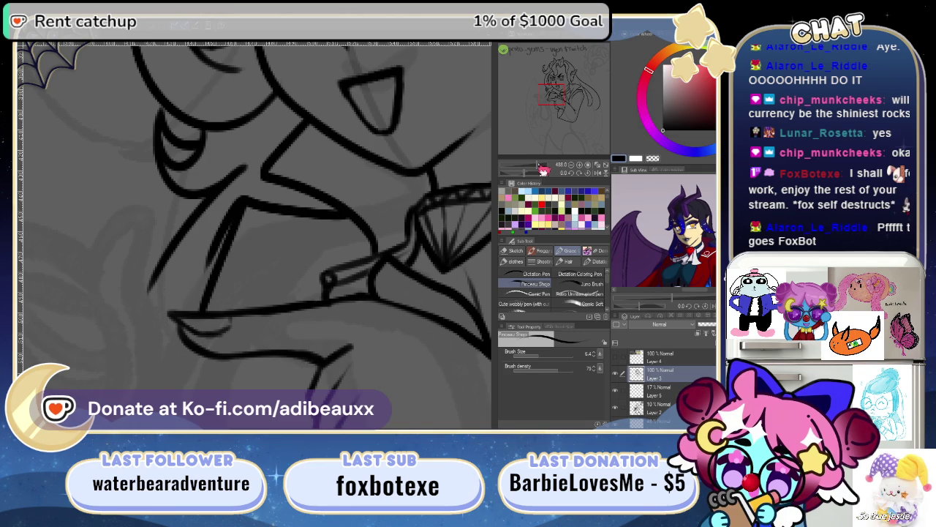
scroll(306, 290, down, 3)
mouse_move(305, 290)
mouse_down()
mouse_move(295, 218)
mouse_move(307, 214)
mouse_up()
- Zoom and pan the Sub View reference image over the face, chest and ribbon
drag(676, 305, 688, 303)
drag(702, 268, 702, 210)
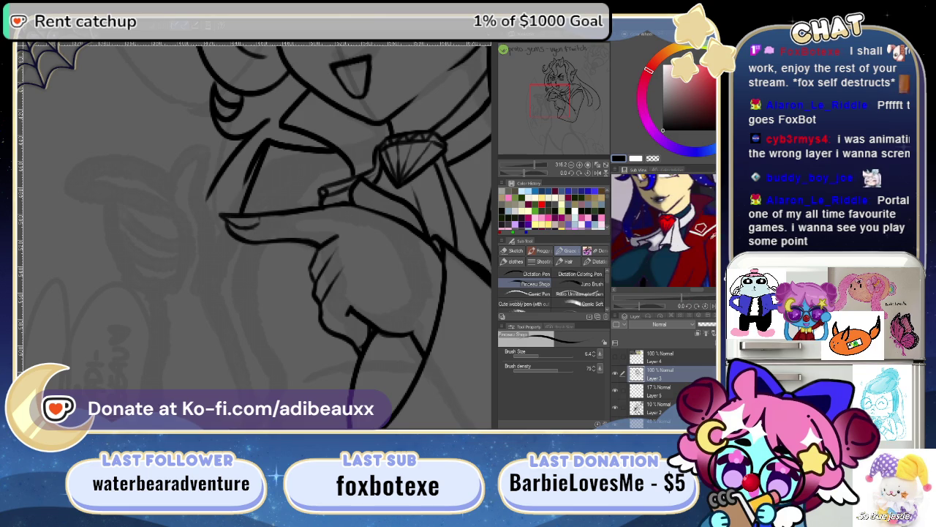
mouse_move(660, 238)
mouse_down()
mouse_move(662, 282)
mouse_move(662, 227)
mouse_move(695, 241)
mouse_up()
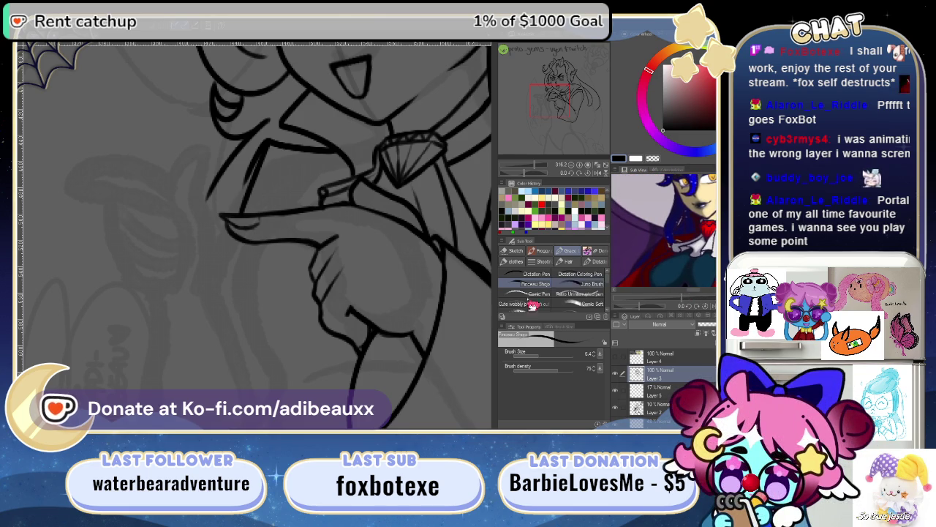
drag(536, 173, 538, 177)
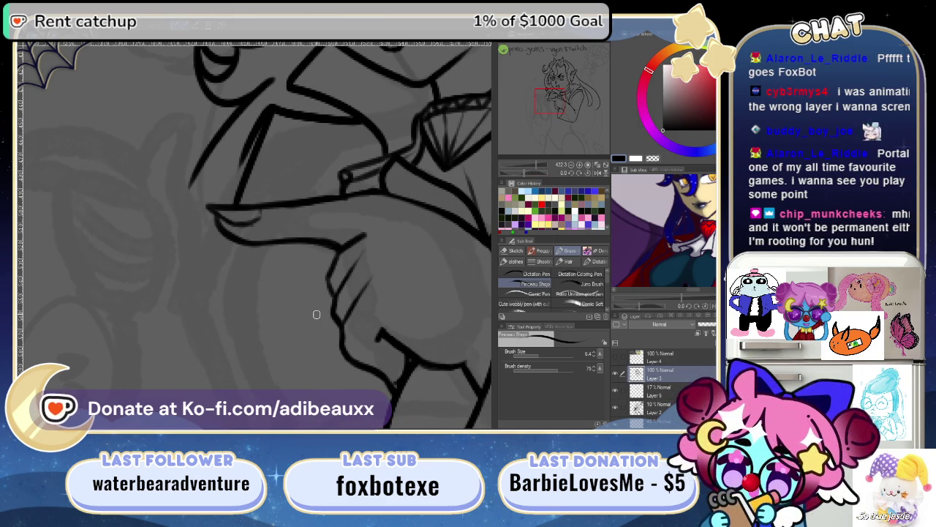
drag(292, 230, 324, 245)
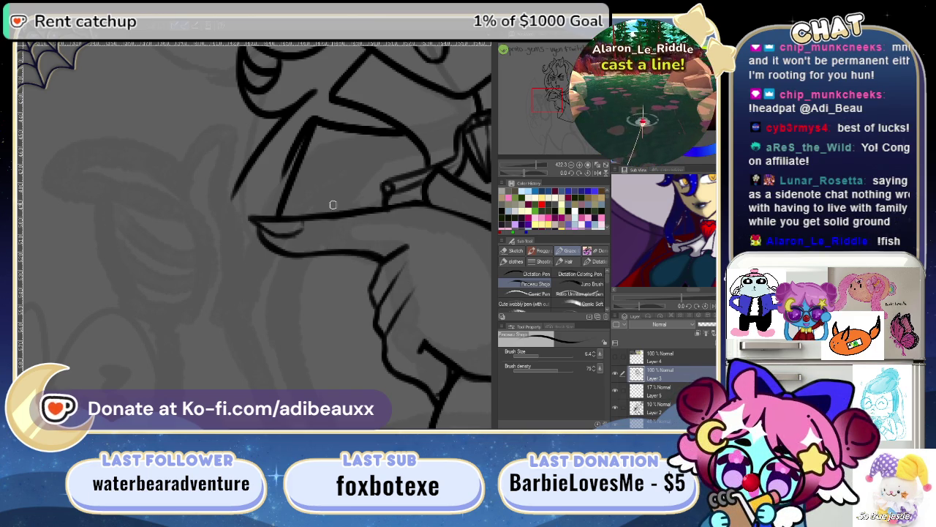
- Zoom in on the pointing hand and try a curved line below the finger, undoing both attempts
mouse_move(547, 166)
mouse_down()
mouse_move(530, 168)
mouse_move(541, 173)
mouse_up()
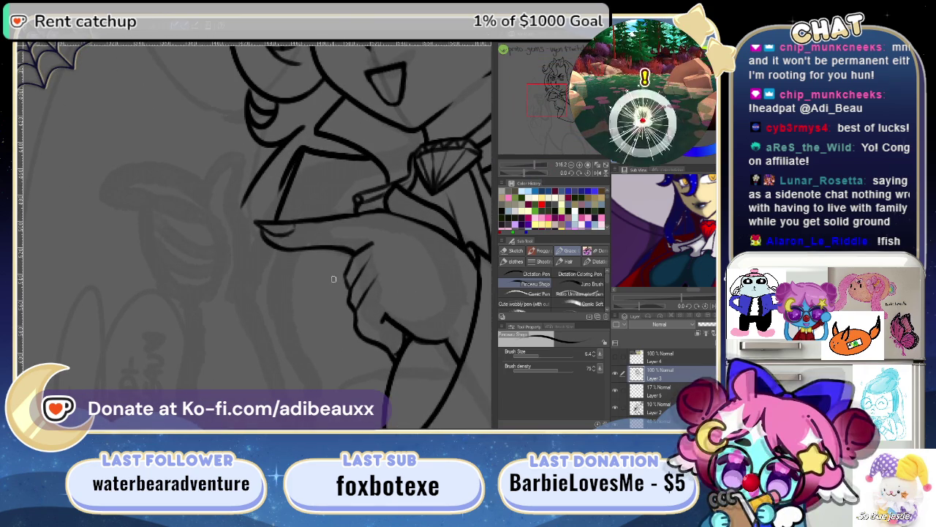
mouse_move(330, 203)
mouse_down()
mouse_move(228, 235)
mouse_move(332, 233)
mouse_up()
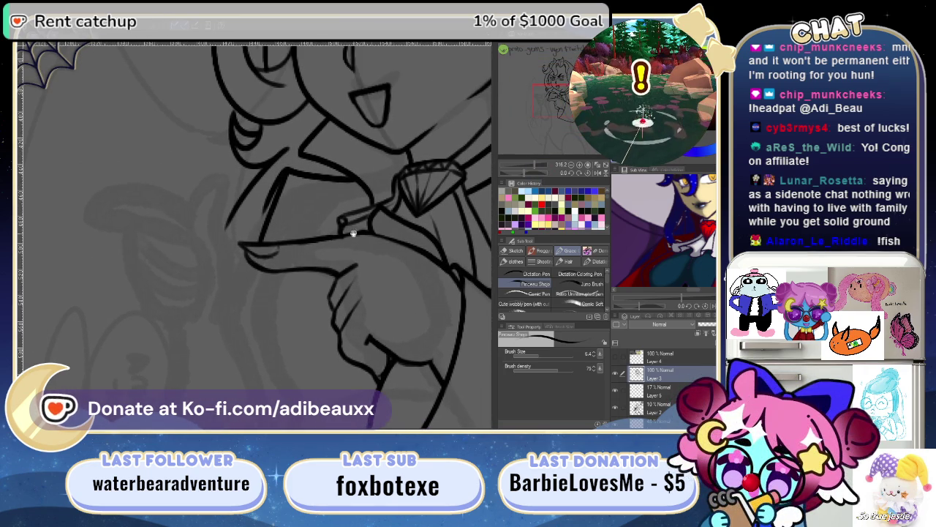
drag(540, 170, 550, 171)
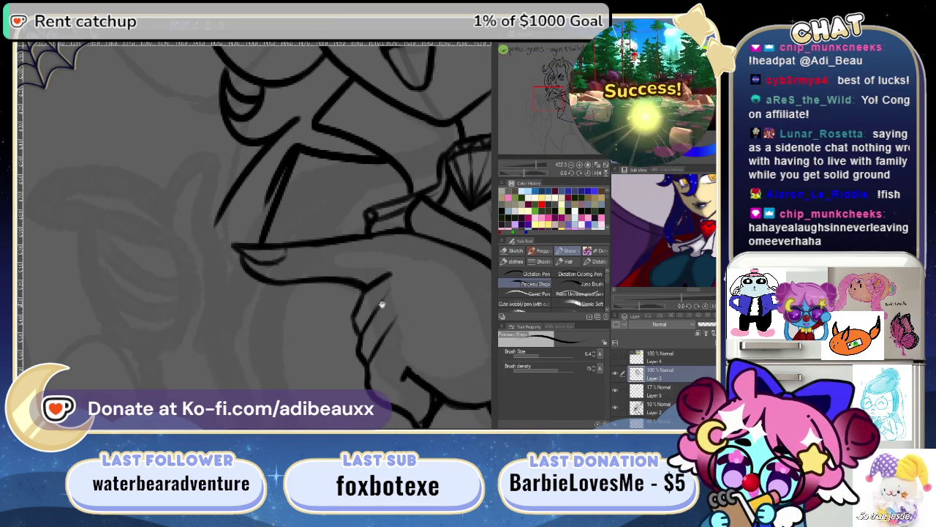
drag(381, 308, 301, 193)
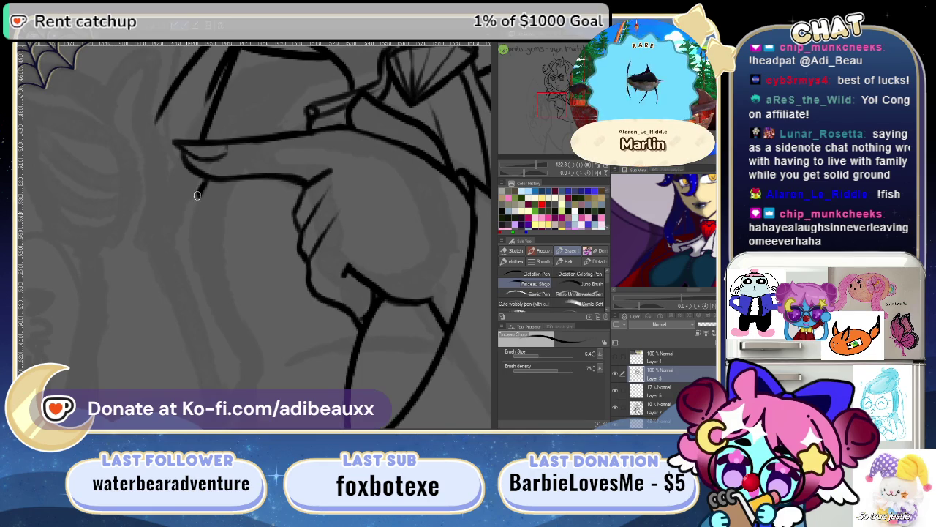
drag(206, 180, 178, 252)
key(ctrl+z)
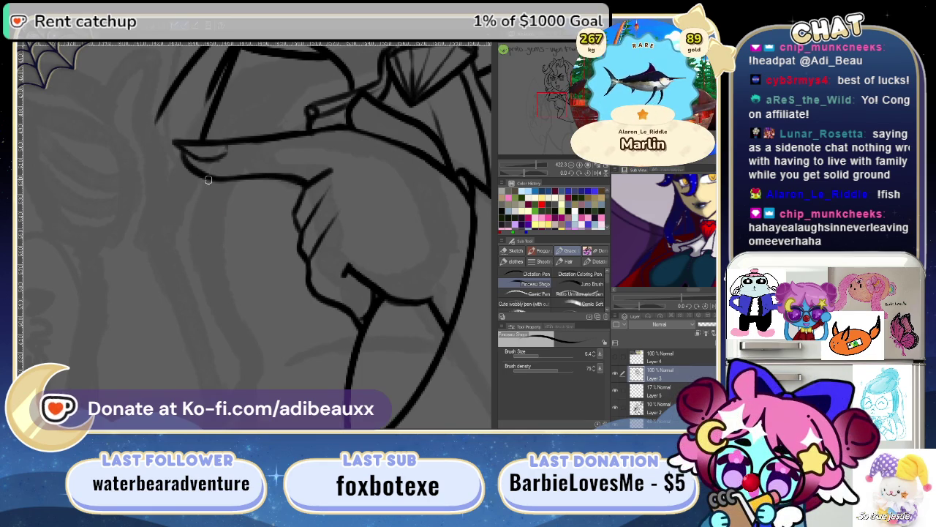
drag(208, 180, 209, 318)
key(ctrl+z)
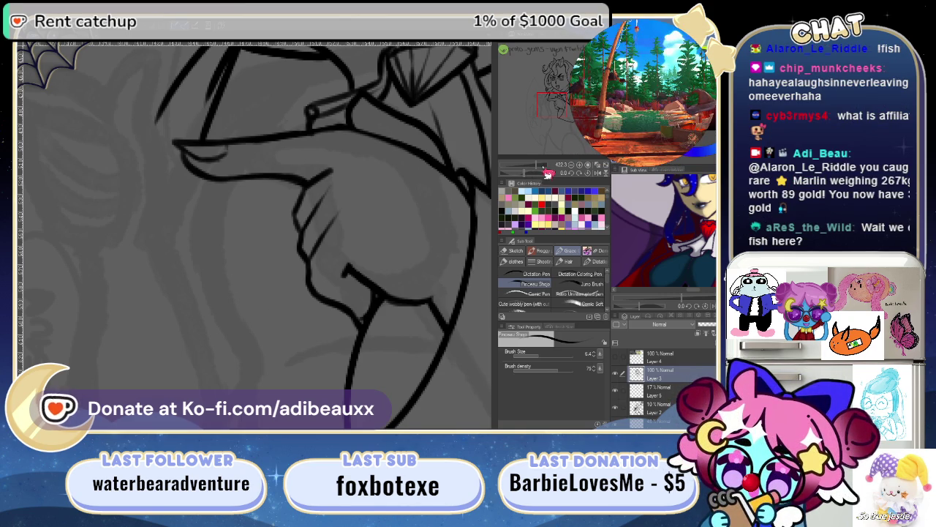
- Ink lines along the hand and beside the pointing finger
drag(545, 170, 535, 174)
scroll(311, 282, up, 2)
scroll(311, 282, up, 2)
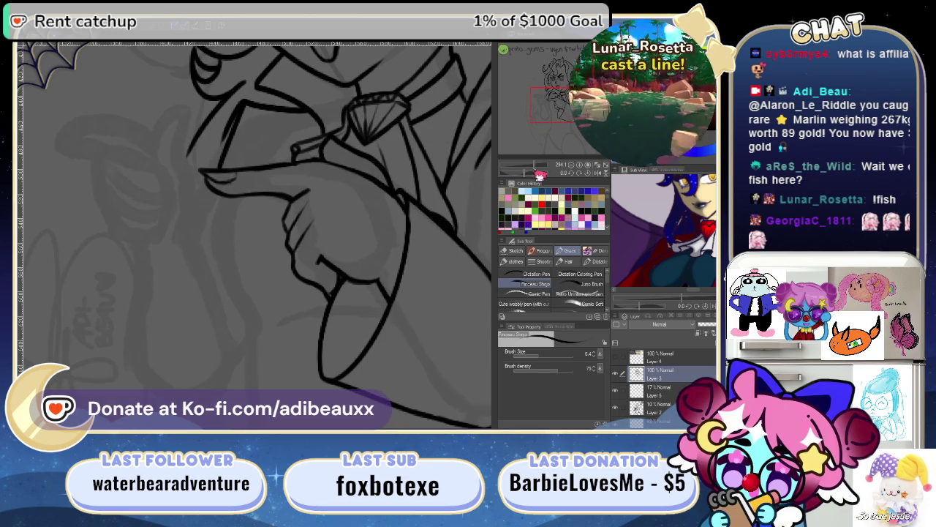
scroll(311, 281, up, 1)
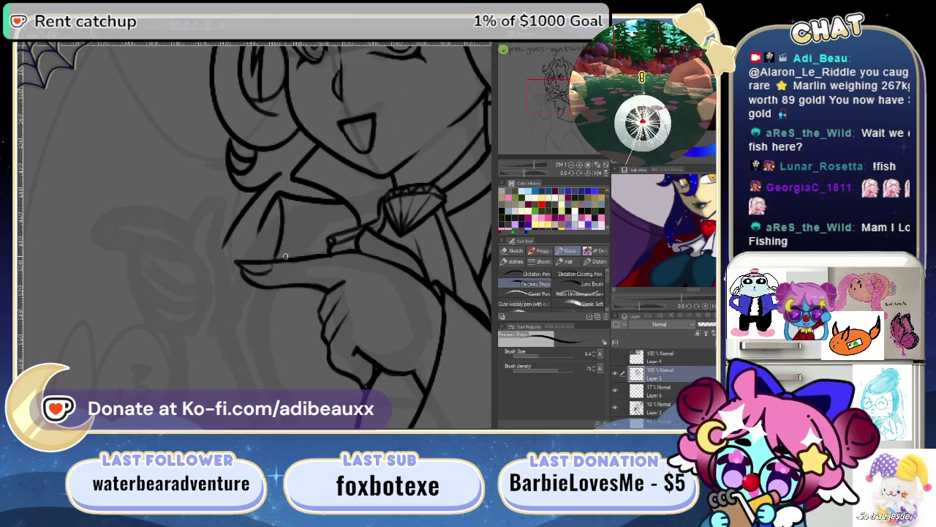
mouse_move(279, 193)
mouse_down()
mouse_move(280, 250)
mouse_move(221, 134)
mouse_move(285, 180)
mouse_up()
scroll(308, 234, up, 2)
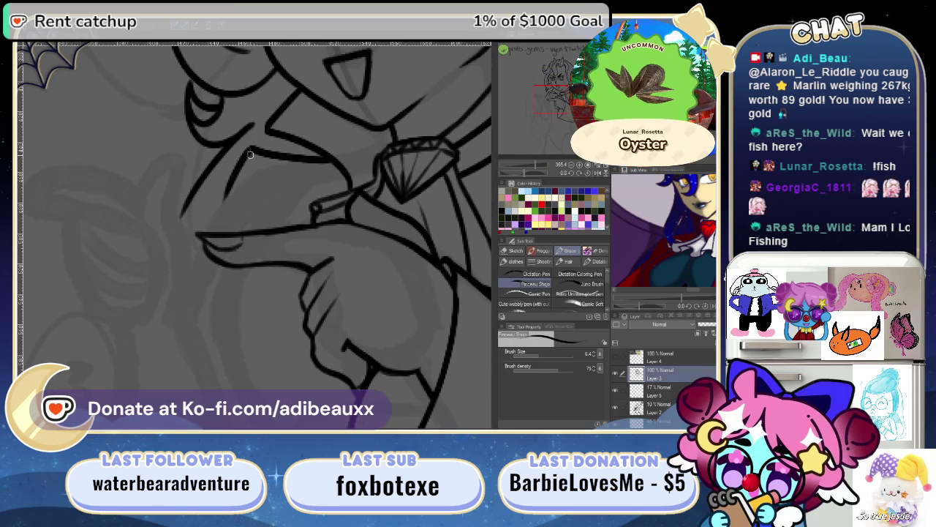
drag(251, 152, 245, 215)
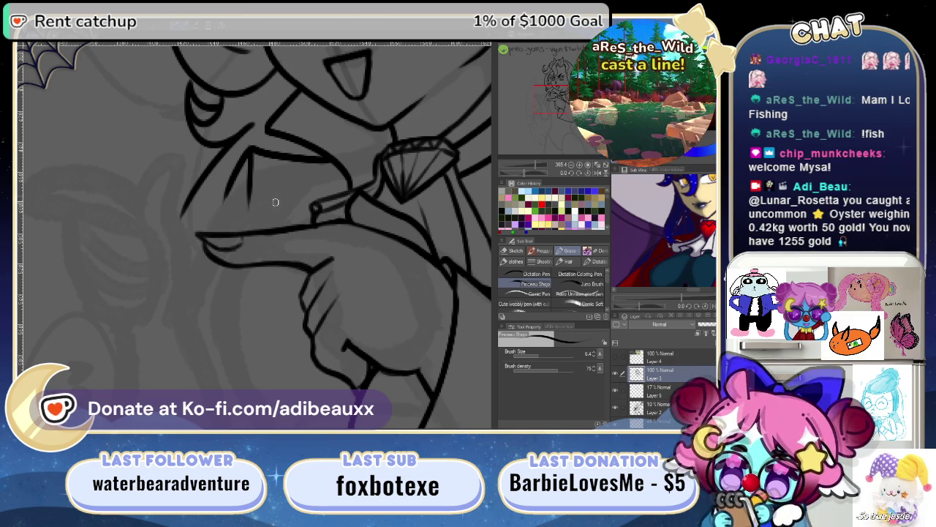
- Ink thin diagonal and vertical strokes by the fingertip down toward the hand, redrawing one
drag(542, 171, 534, 173)
scroll(374, 277, down, 3)
scroll(237, 227, up, 5)
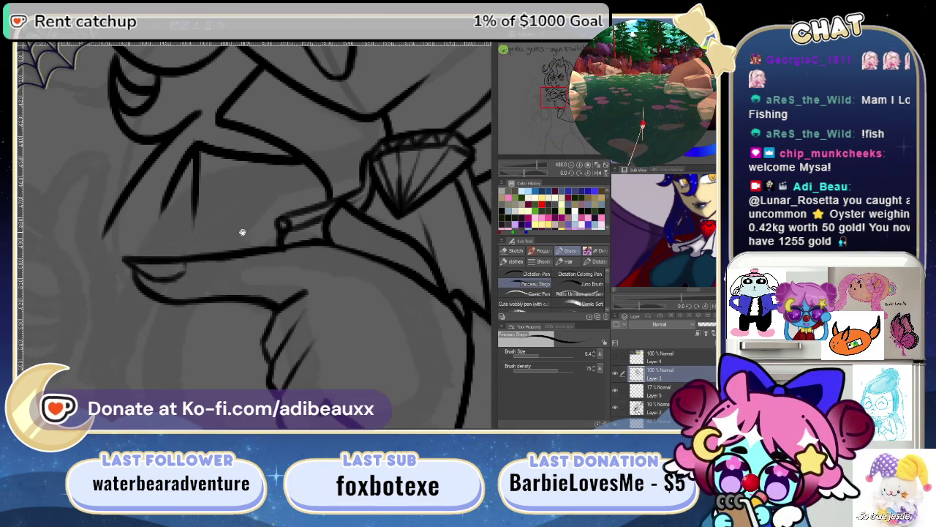
drag(237, 227, 323, 201)
drag(247, 220, 297, 153)
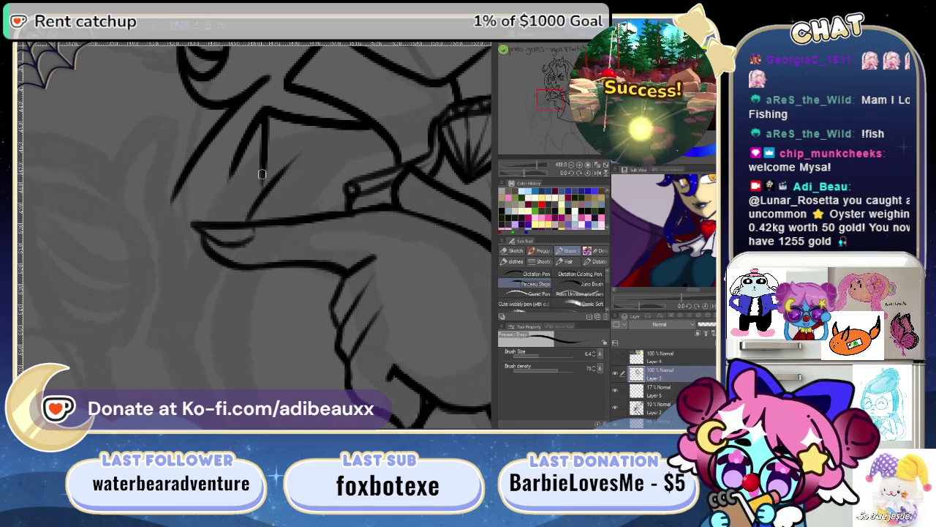
mouse_move(262, 161)
mouse_down()
mouse_move(266, 196)
mouse_move(340, 204)
mouse_up()
drag(317, 158, 287, 222)
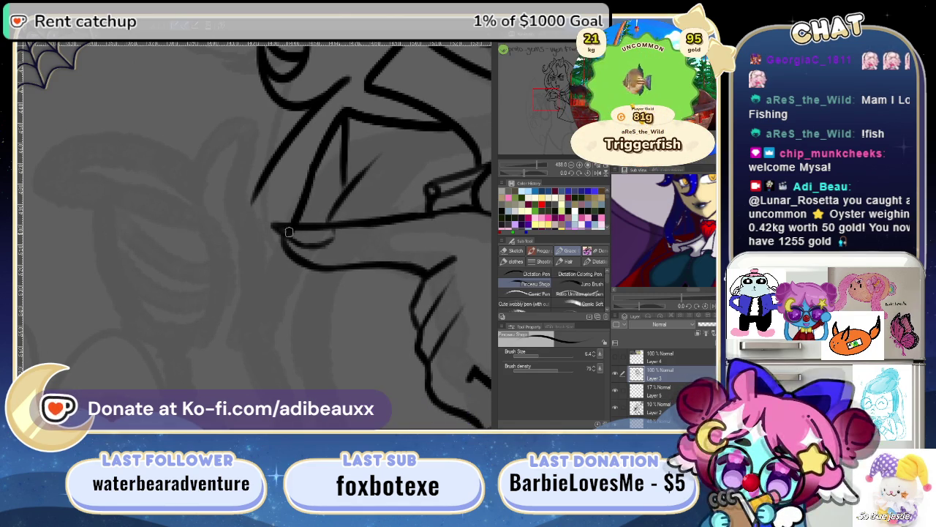
key(ctrl+z)
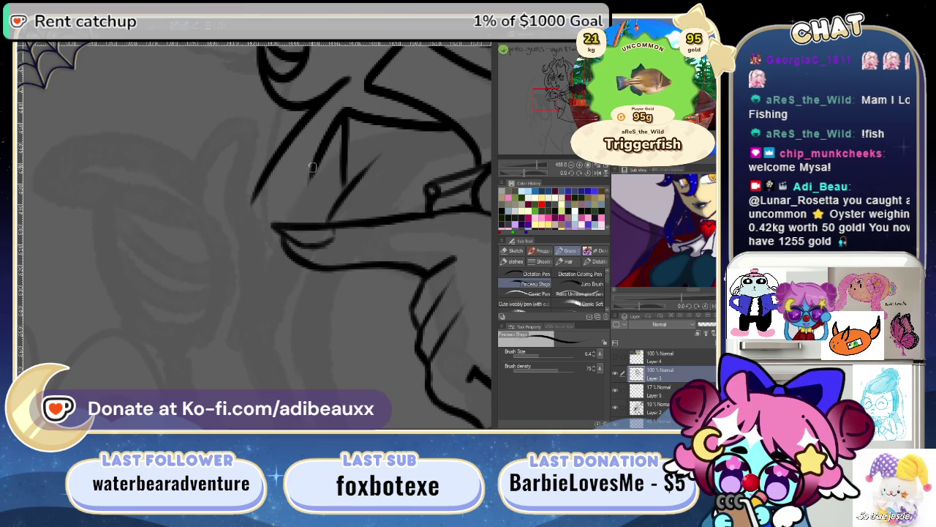
drag(312, 173, 306, 223)
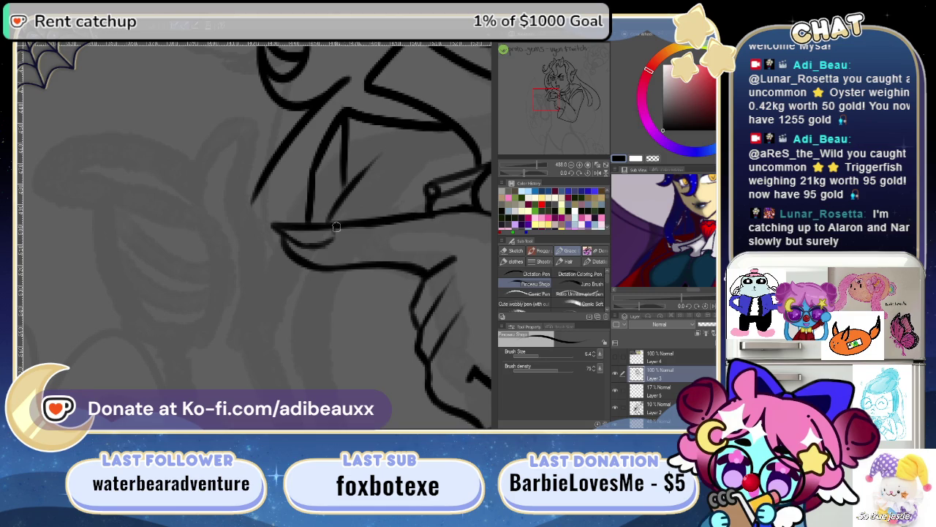
mouse_move(341, 224)
mouse_down()
mouse_move(227, 300)
mouse_move(295, 255)
mouse_up()
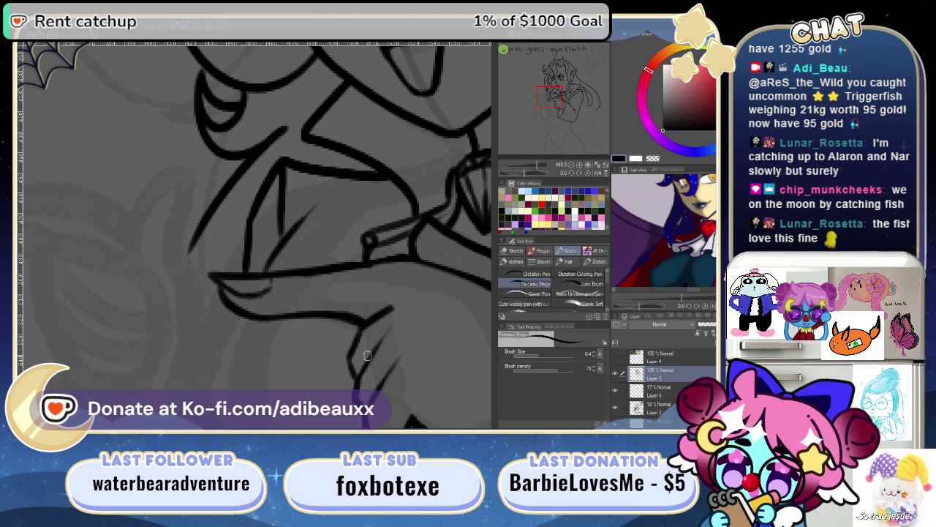
mouse_move(287, 310)
mouse_down()
mouse_move(209, 277)
mouse_move(190, 326)
mouse_up()
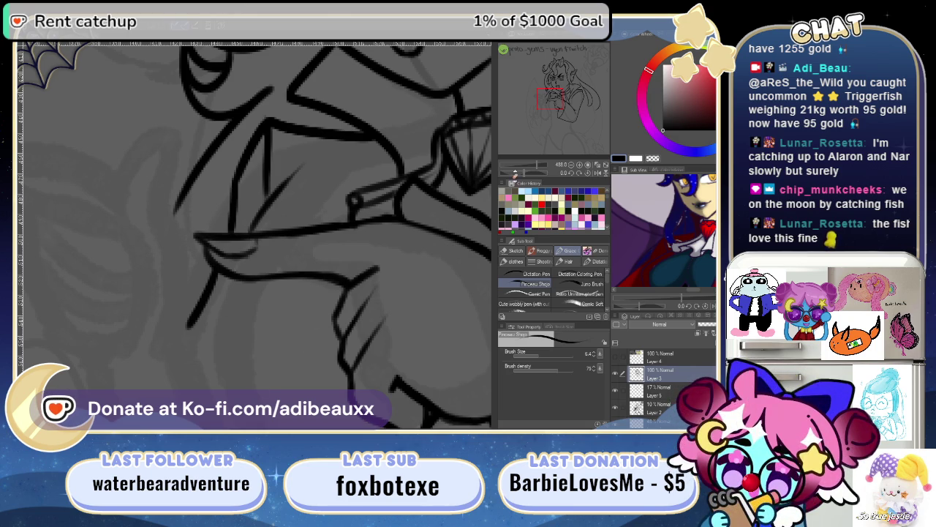
drag(545, 167, 500, 194)
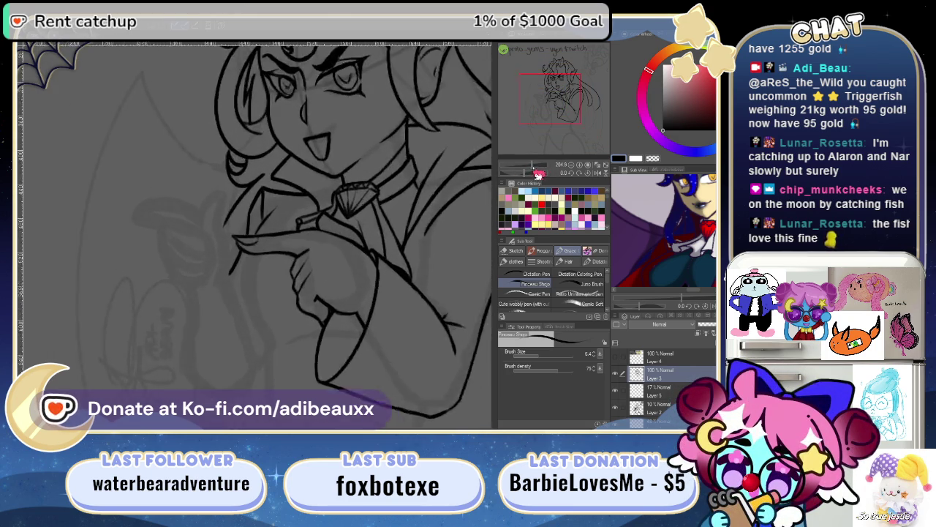
- Ink one more short line down the pointing hand, then pan and tilt the canvas
drag(269, 174, 284, 208)
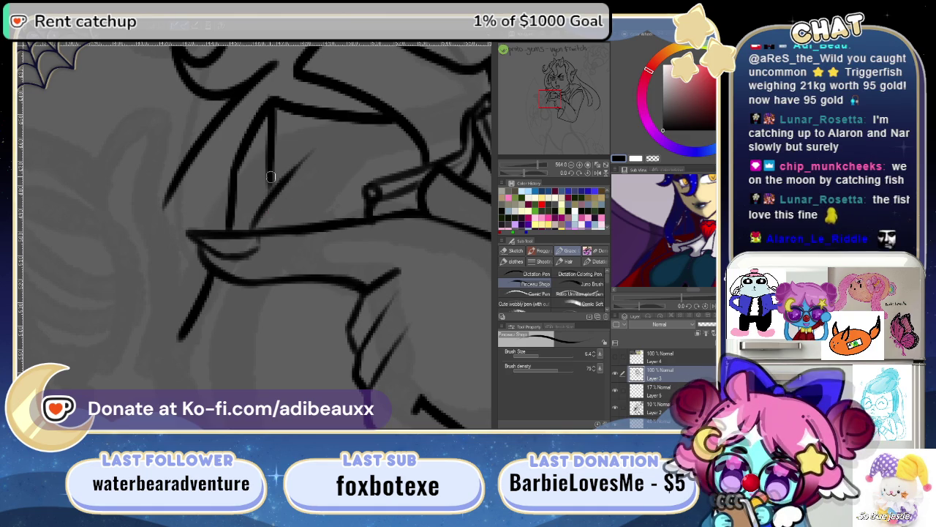
drag(247, 330, 299, 276)
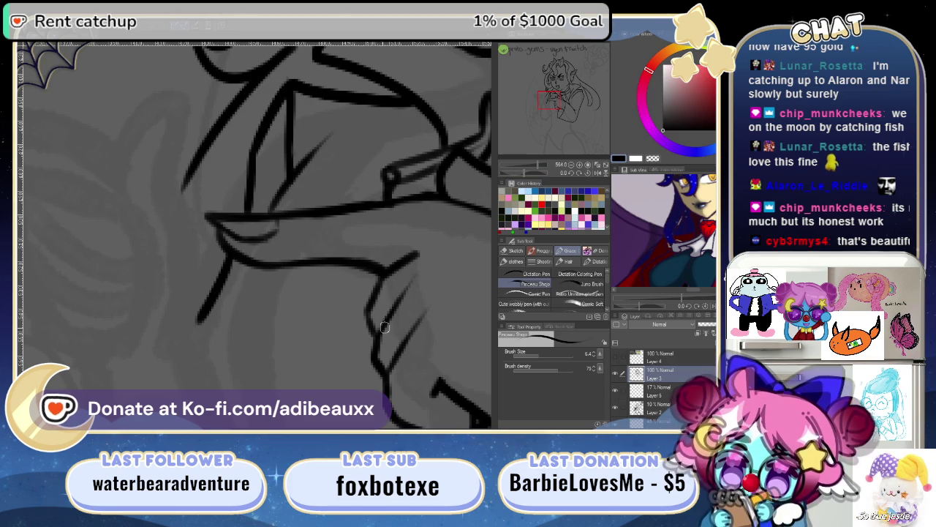
mouse_move(351, 255)
mouse_down()
mouse_move(356, 350)
mouse_move(299, 261)
mouse_move(240, 281)
mouse_up()
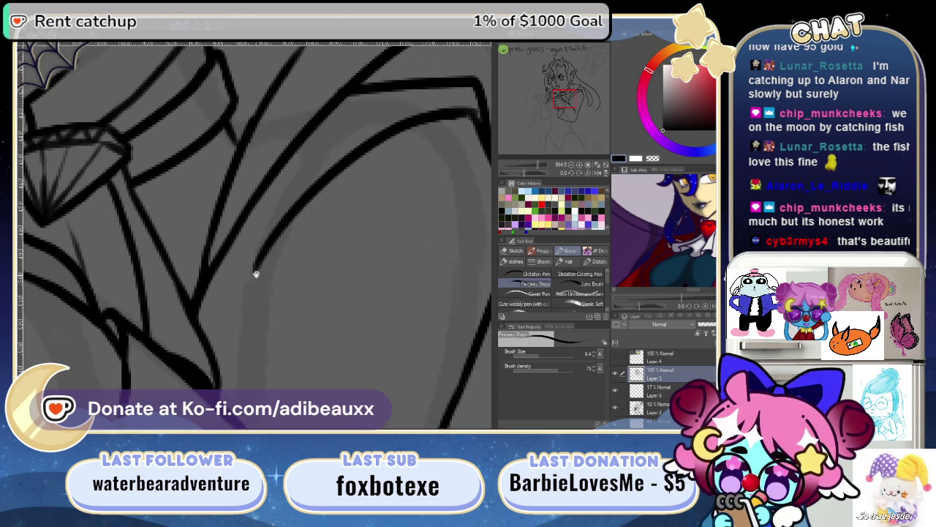
- Ink a curved line down the sleeve and a thin fold line up to the right
mouse_move(215, 328)
mouse_down()
mouse_move(320, 305)
mouse_move(351, 275)
mouse_move(340, 249)
mouse_move(302, 292)
mouse_up()
drag(327, 219, 288, 313)
drag(346, 333, 272, 279)
mouse_move(264, 236)
mouse_down()
mouse_move(268, 291)
mouse_move(251, 293)
mouse_move(232, 324)
mouse_up()
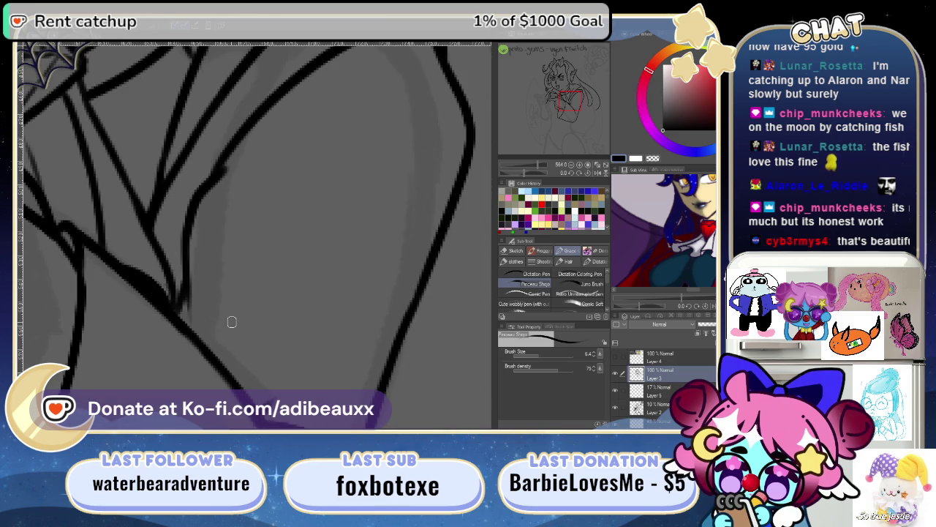
drag(196, 205, 300, 122)
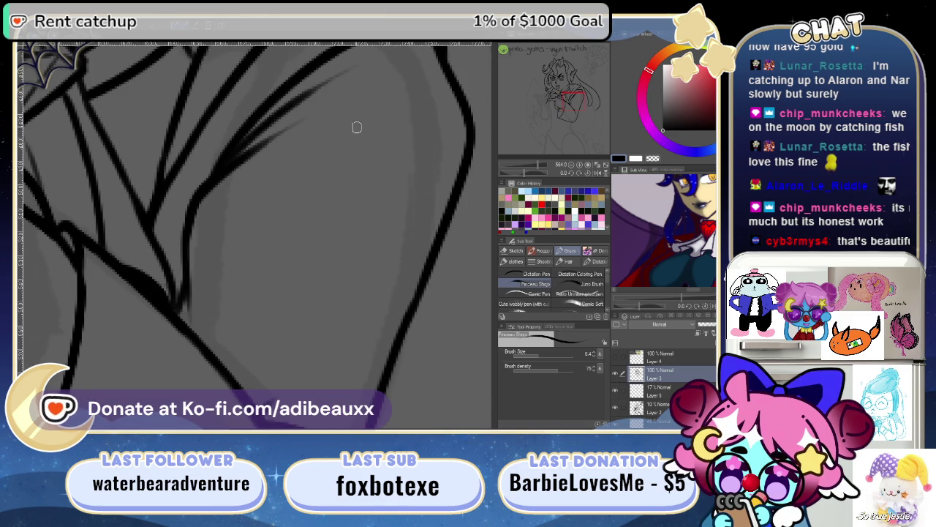
- Discard two fold-line attempts across the sleeve and erase an overshooting line end
drag(360, 122, 293, 261)
drag(179, 289, 268, 234)
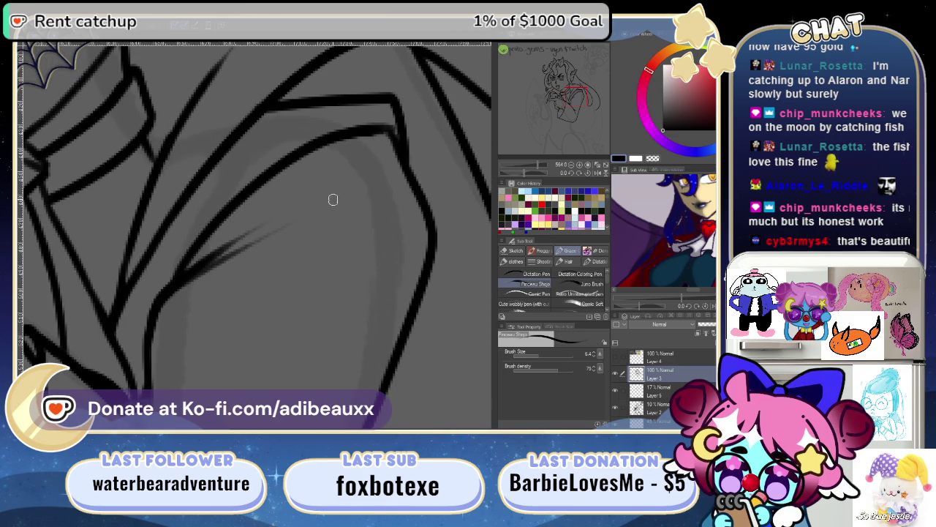
key(ctrl+z)
drag(167, 288, 272, 185)
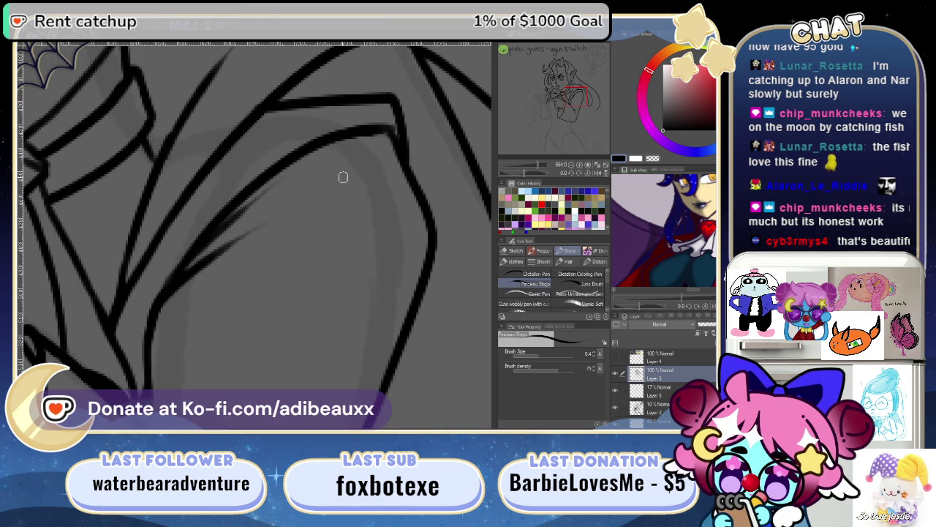
key(ctrl+z)
mouse_move(261, 309)
mouse_down()
mouse_move(268, 234)
mouse_move(356, 234)
mouse_up()
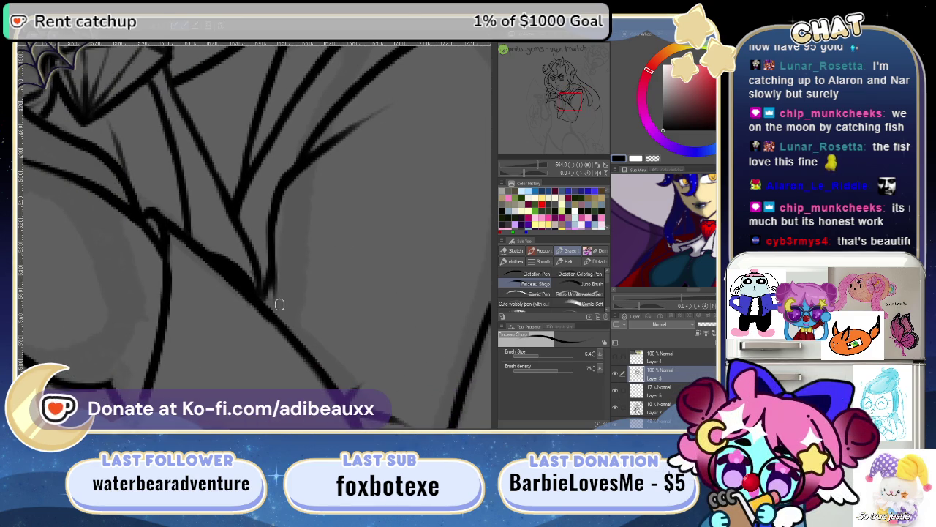
key(e)
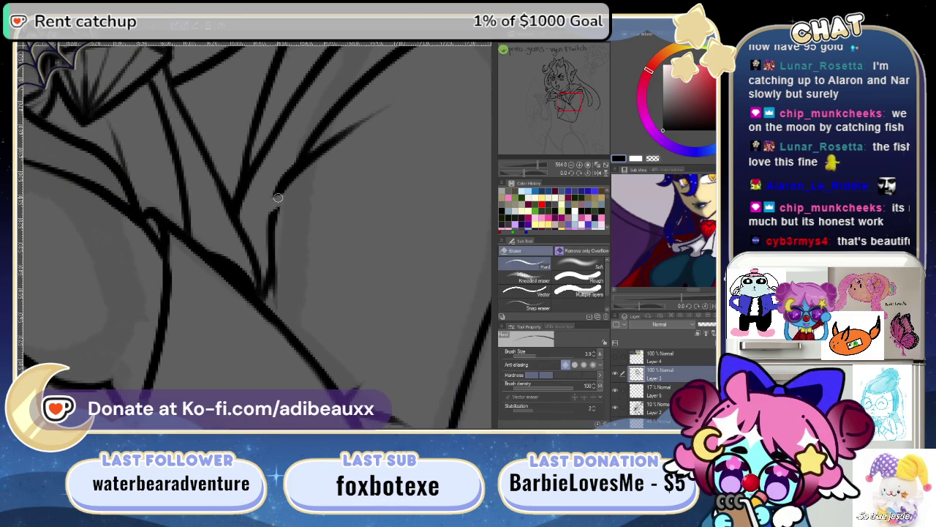
drag(278, 198, 274, 256)
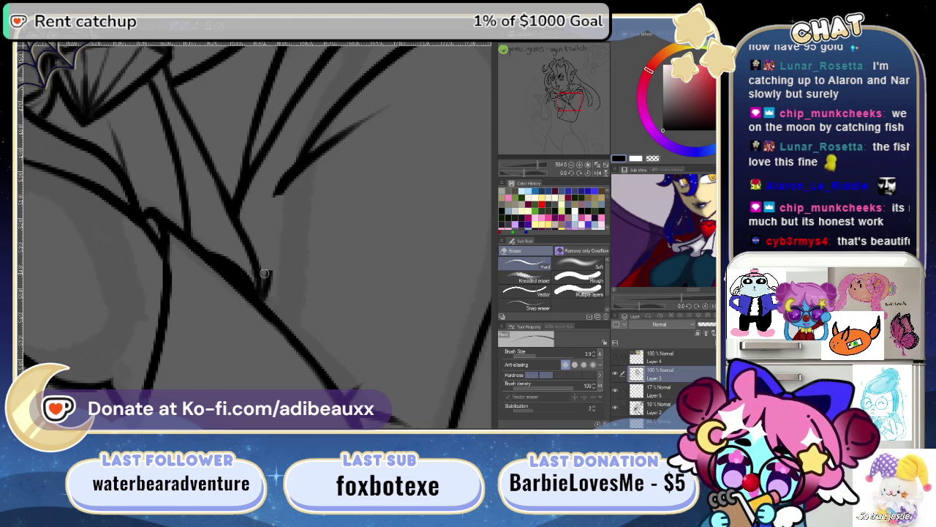
key(p)
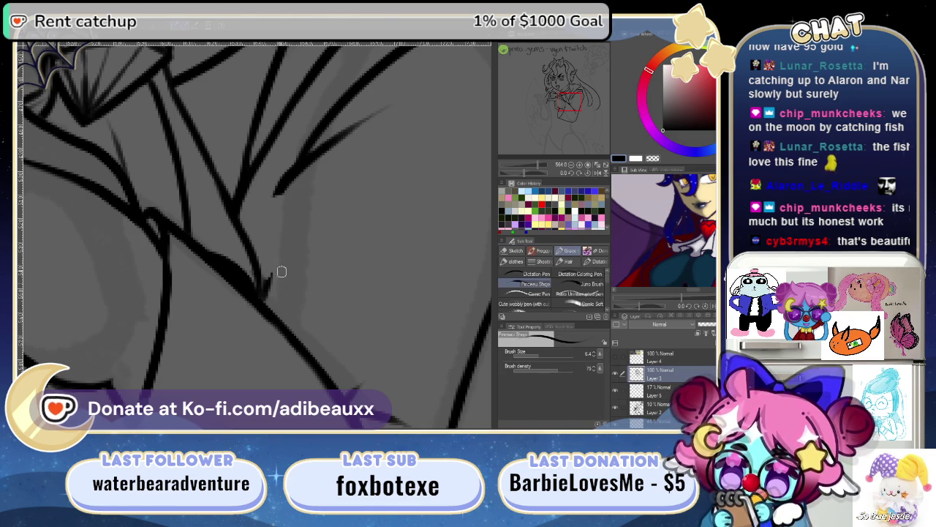
- Ink a curved fold line and a short line running down the clothing below the brooch
scroll(292, 269, up, 2)
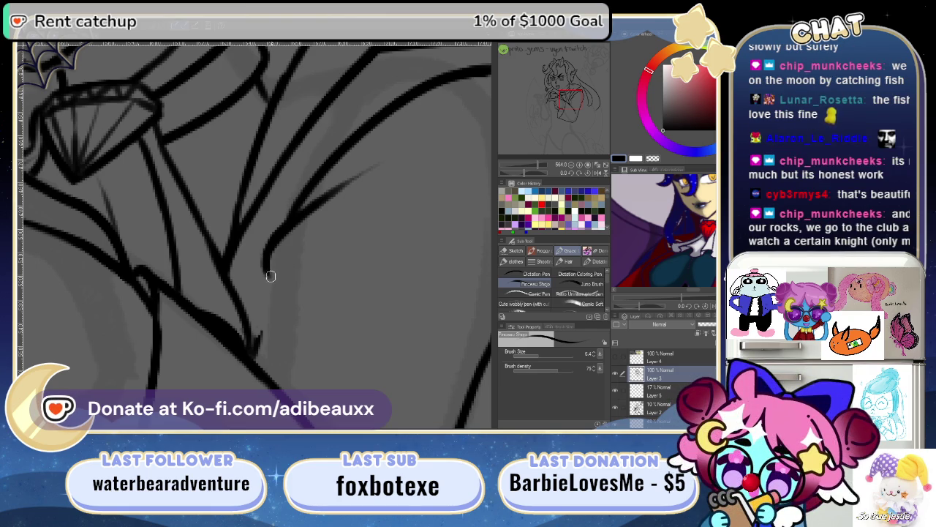
drag(269, 275, 373, 179)
key(ctrl+z)
drag(265, 271, 361, 196)
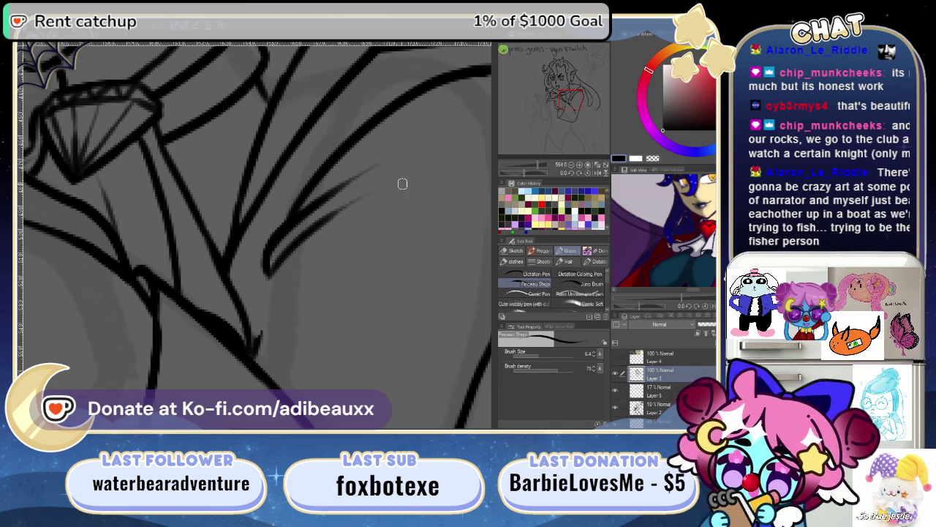
drag(267, 274, 261, 325)
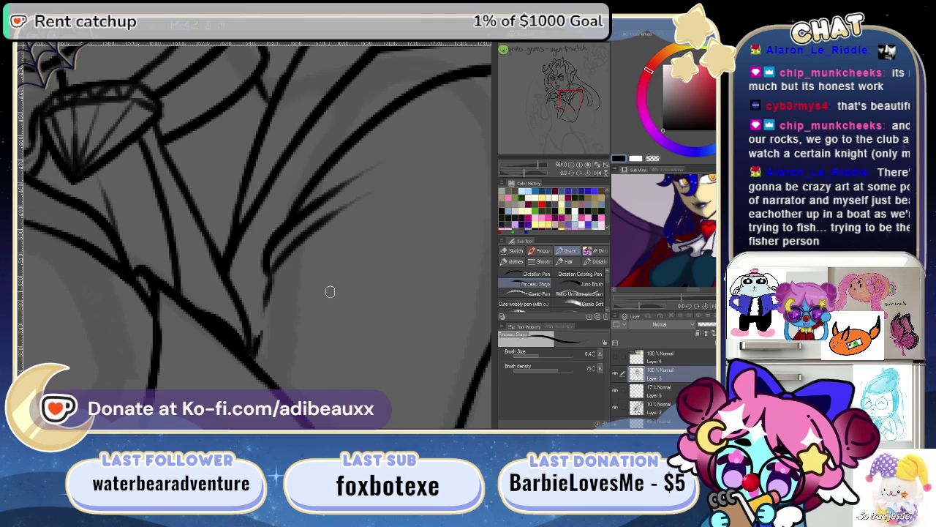
key(e)
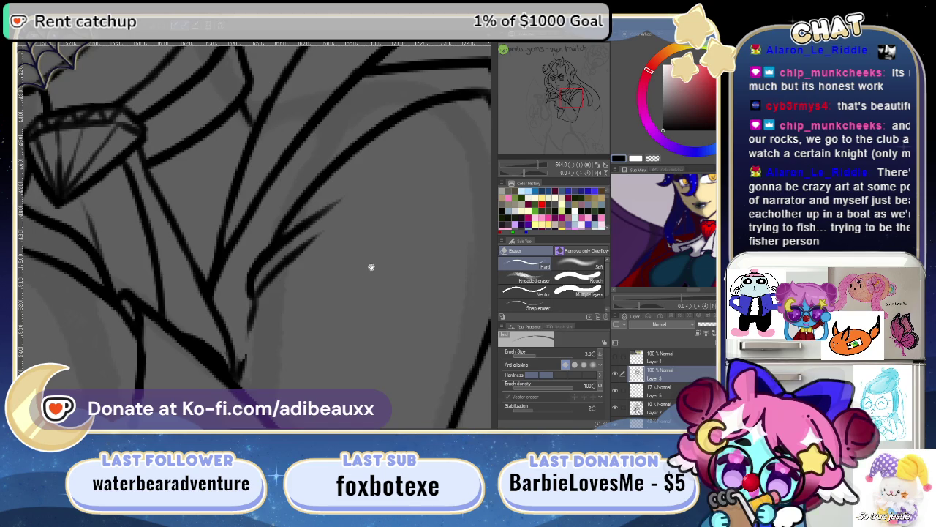
drag(370, 266, 352, 287)
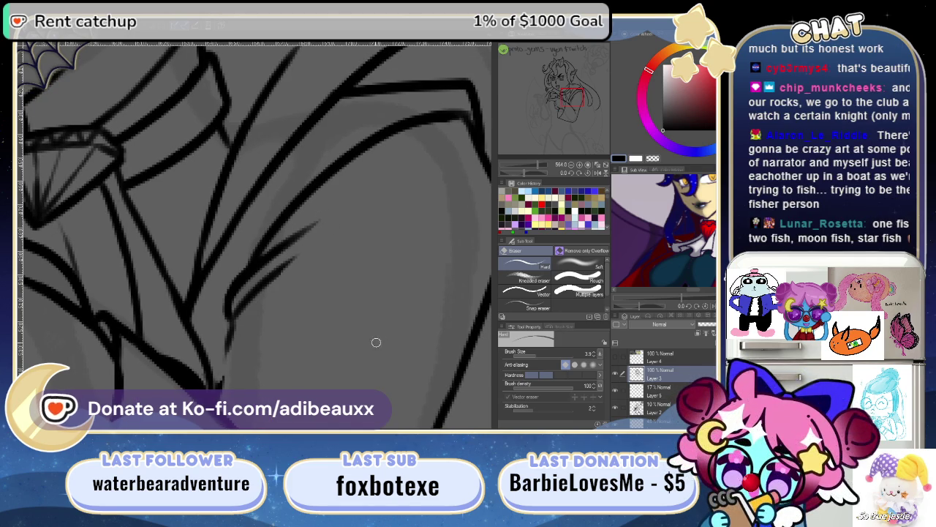
key(p)
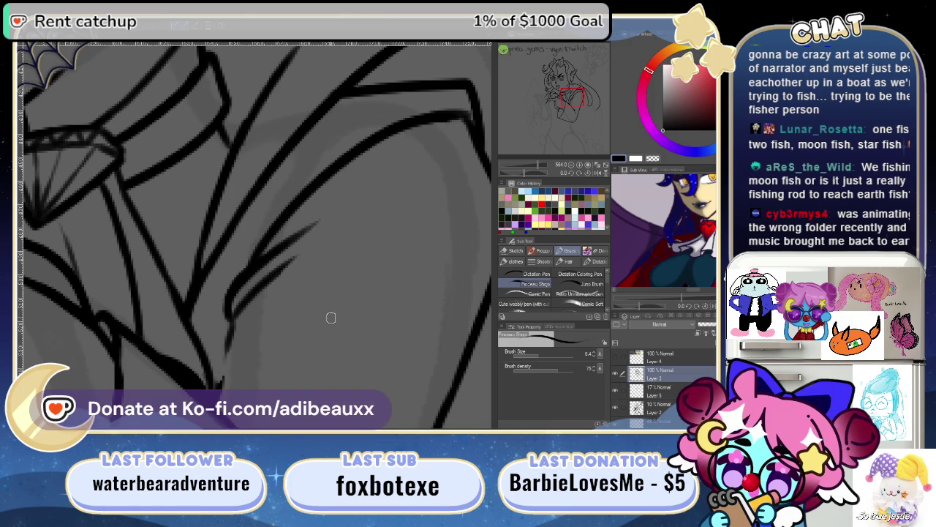
mouse_move(211, 240)
mouse_down()
mouse_move(282, 324)
mouse_move(184, 305)
mouse_move(244, 278)
mouse_up()
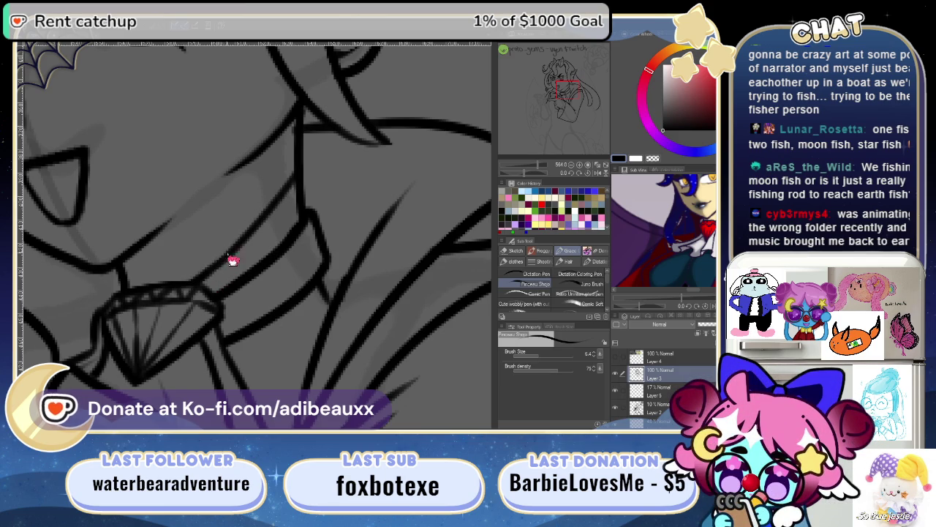
- Erase the stray line and a faint mark between the choker and the chin
drag(304, 196, 200, 278)
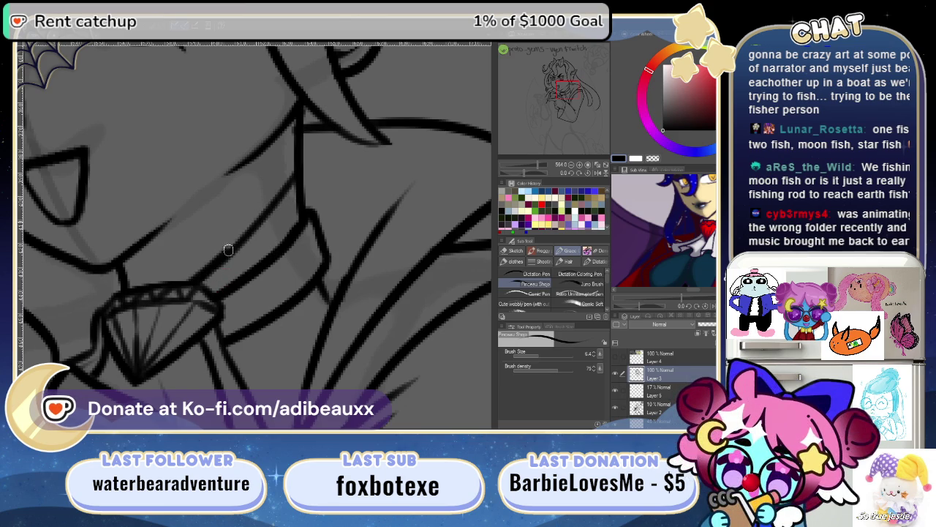
drag(283, 256, 333, 280)
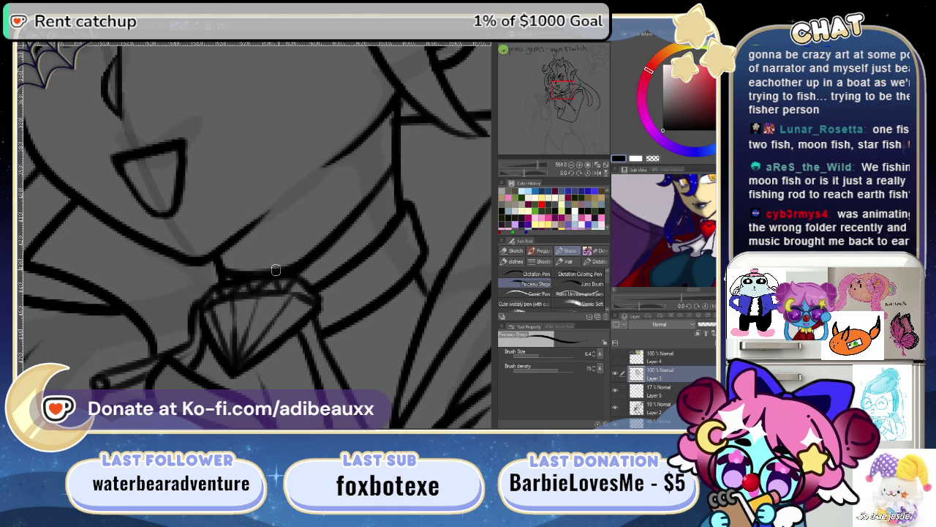
key(e)
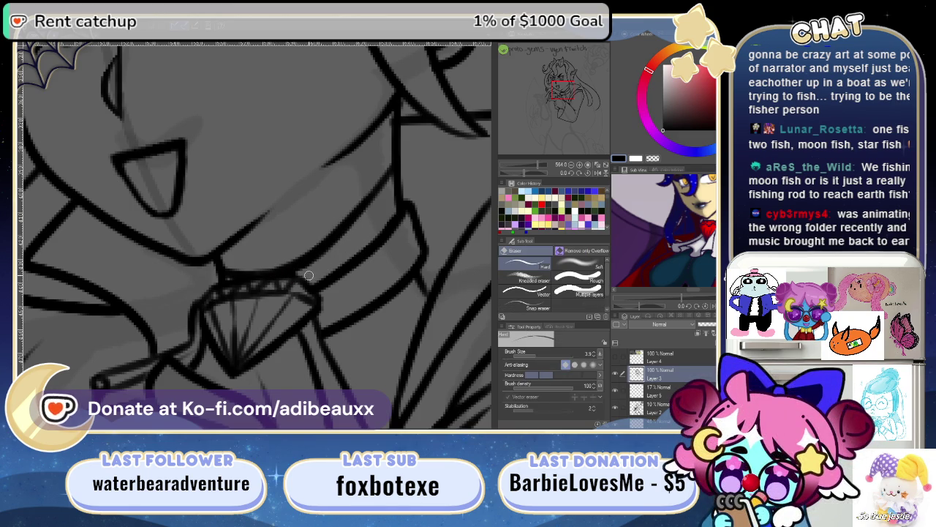
drag(295, 271, 363, 218)
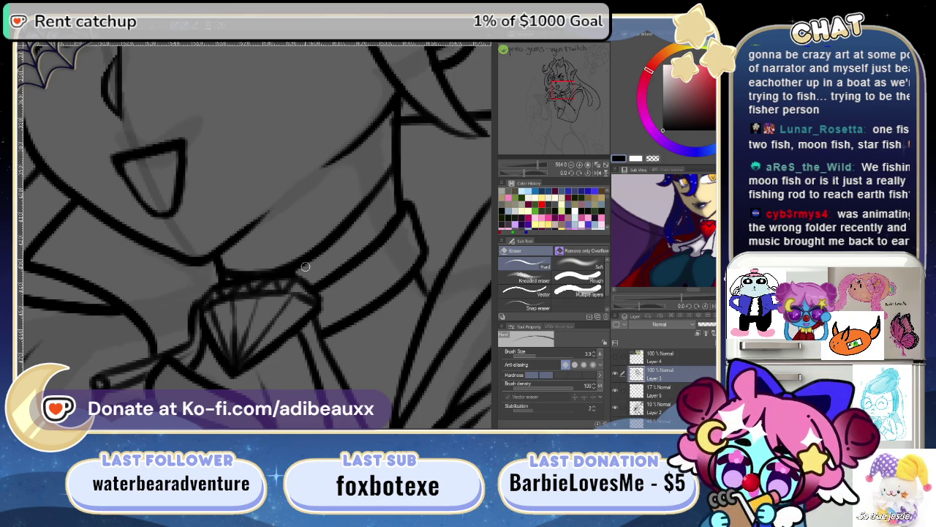
drag(385, 223, 322, 245)
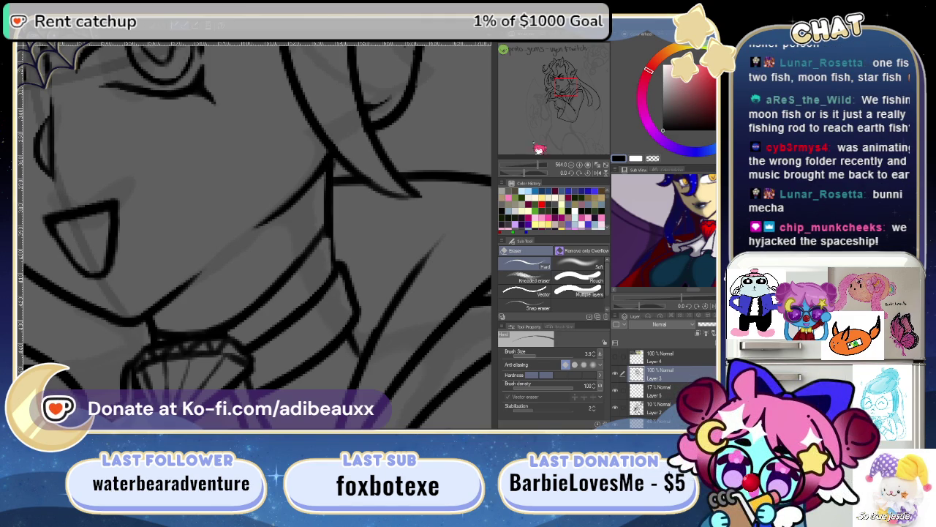
drag(539, 175, 548, 154)
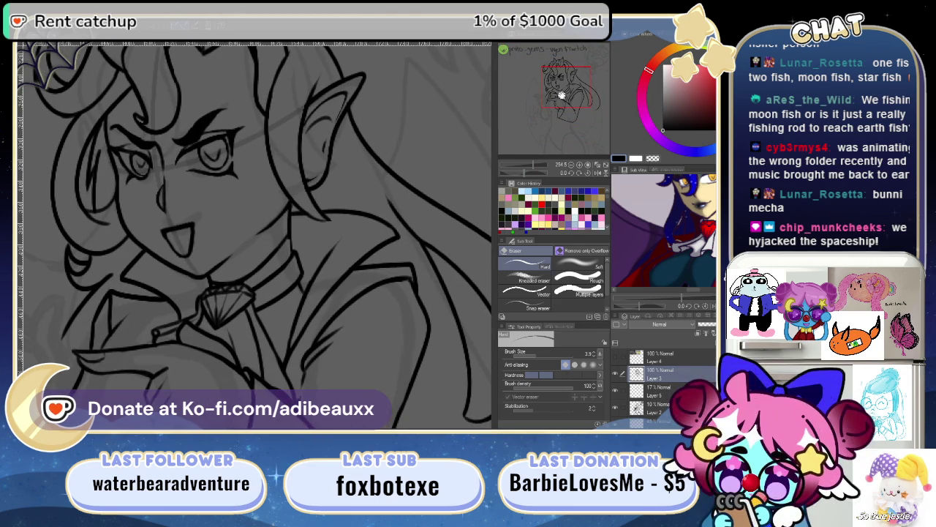
- Zoom out, pan to the blank left side of the canvas, and zoom in there
drag(562, 96, 559, 83)
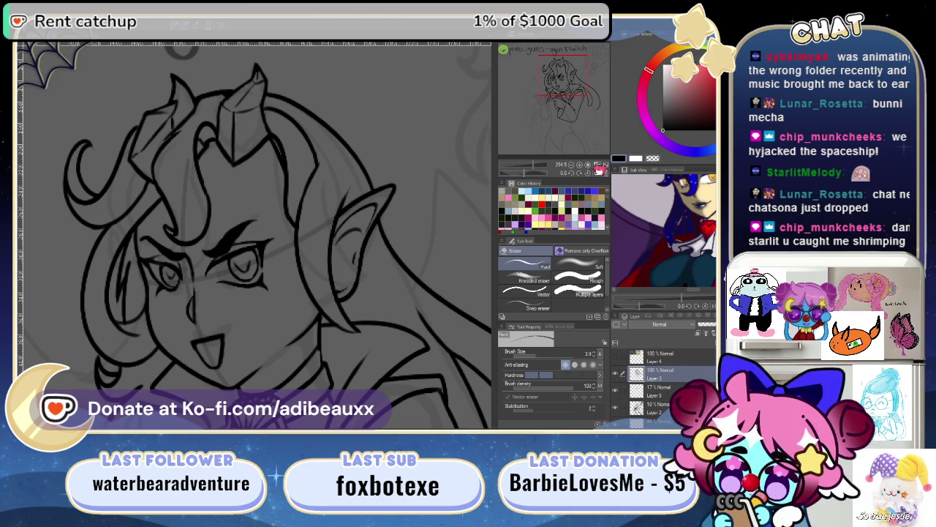
drag(542, 168, 531, 175)
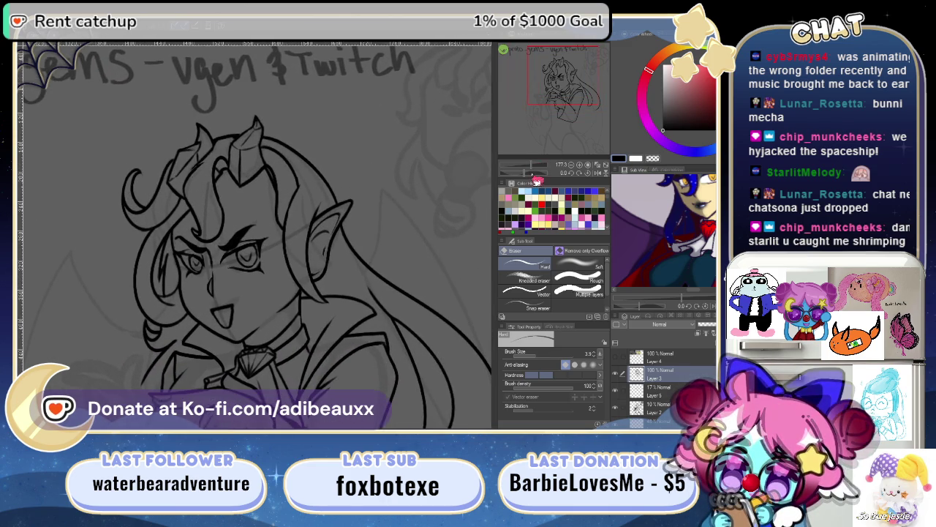
drag(143, 291, 422, 263)
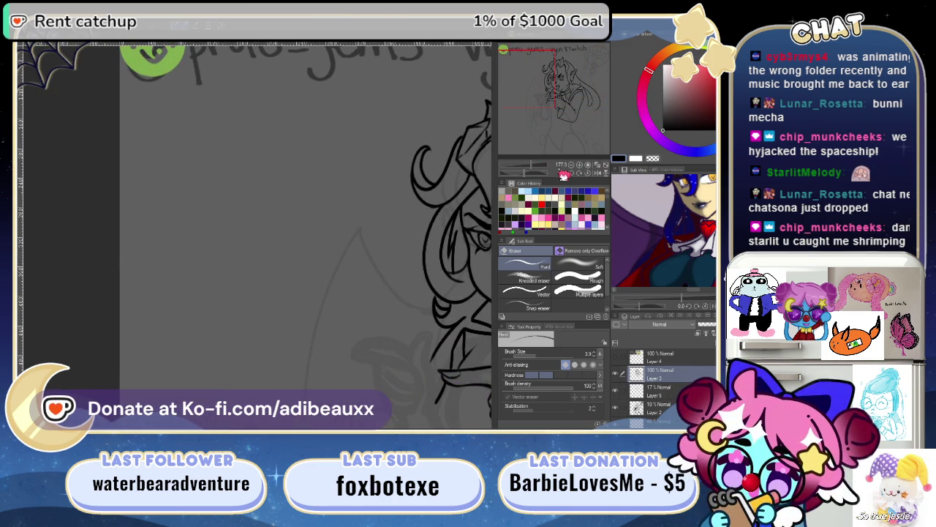
scroll(228, 250, up, 2)
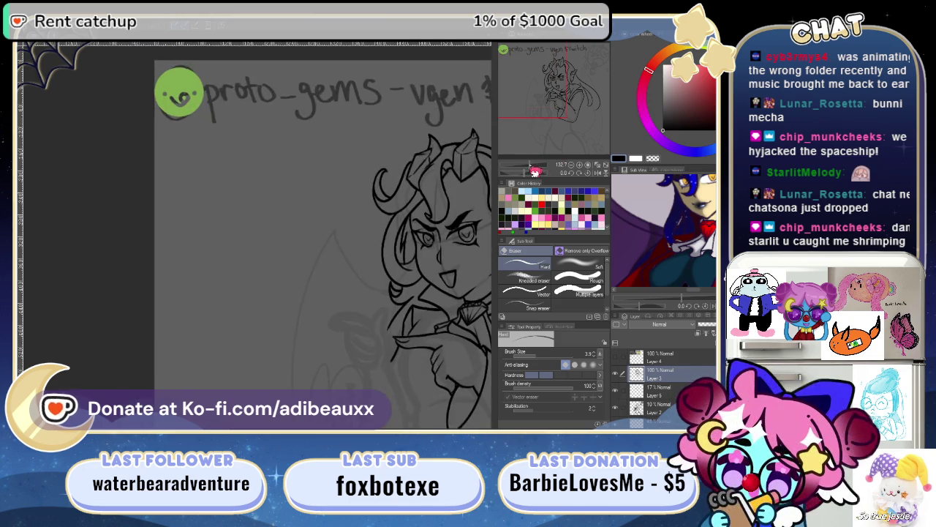
scroll(228, 251, up, 2)
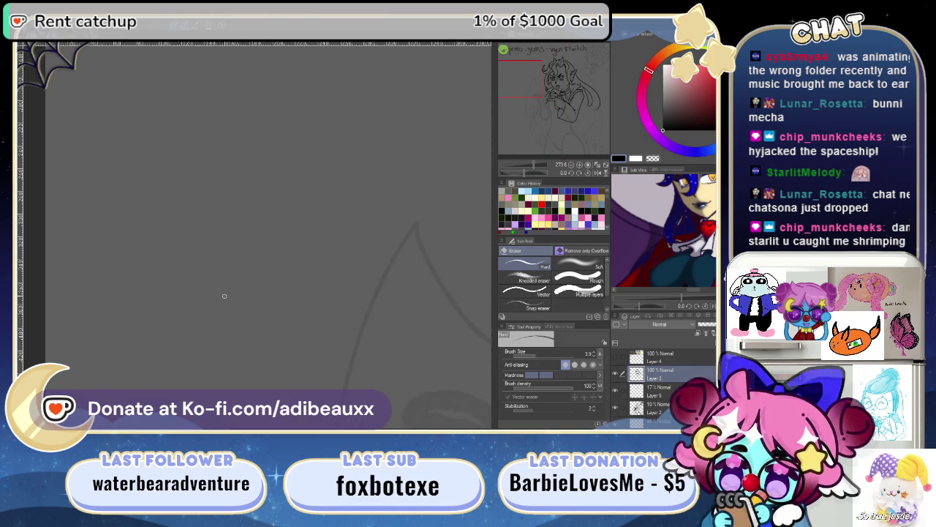
- On a new raster layer, ink the bunny's round body outline with the pen
key(ctrl+shift+n)
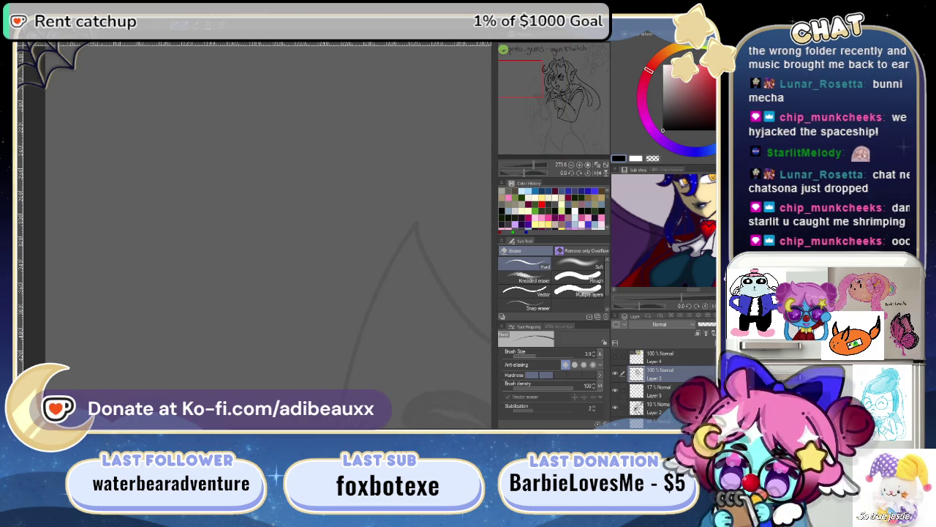
key(p)
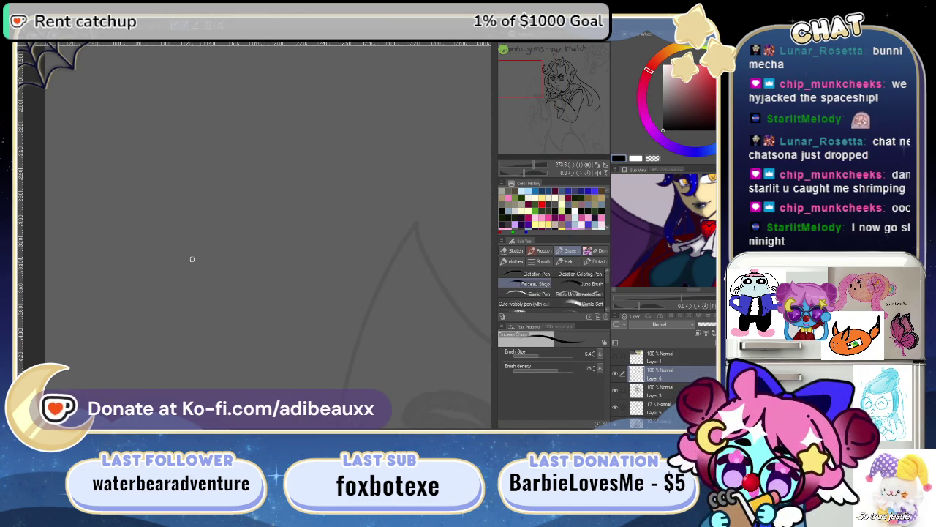
mouse_move(172, 269)
mouse_down()
mouse_move(268, 167)
mouse_move(209, 153)
mouse_up()
key(ctrl+z)
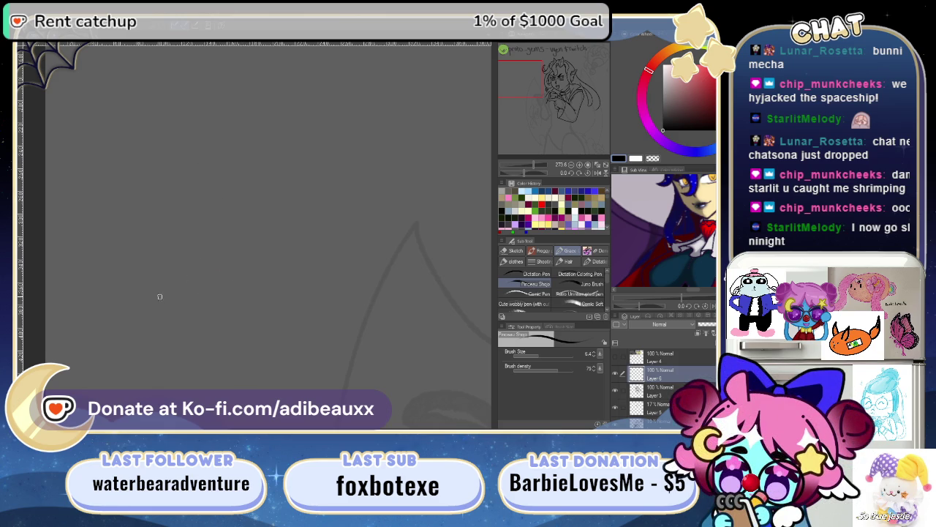
drag(160, 296, 259, 236)
drag(157, 296, 234, 305)
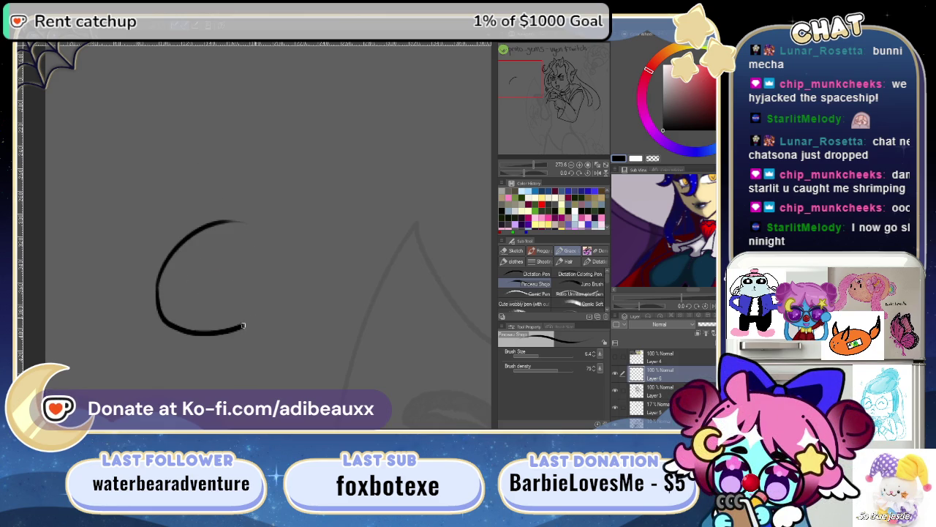
mouse_move(213, 335)
mouse_down()
mouse_move(263, 321)
mouse_move(290, 271)
mouse_up()
mouse_move(222, 219)
mouse_down()
mouse_move(262, 221)
mouse_move(289, 256)
mouse_up()
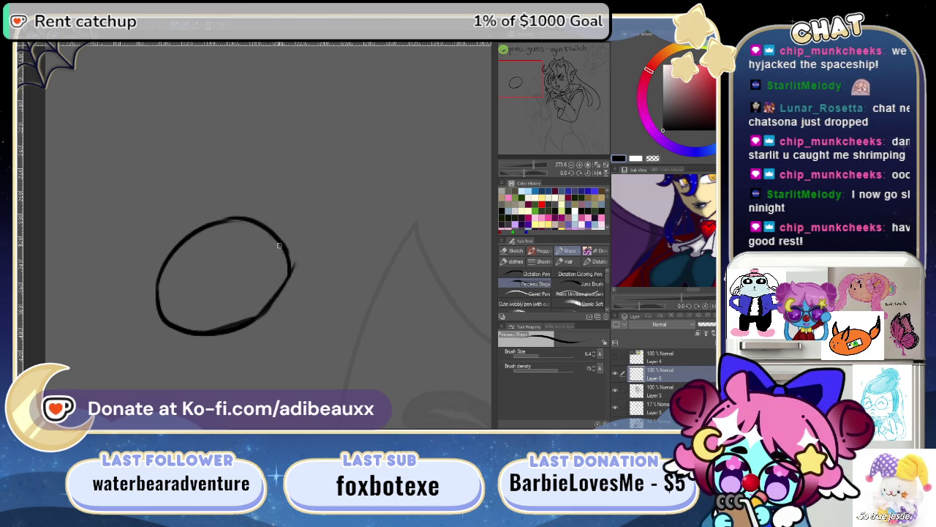
- Add a dot eye and a left ear, then erase that ear
drag(209, 284, 174, 285)
mouse_move(220, 225)
mouse_down()
mouse_move(232, 238)
mouse_move(247, 233)
mouse_move(249, 261)
mouse_up()
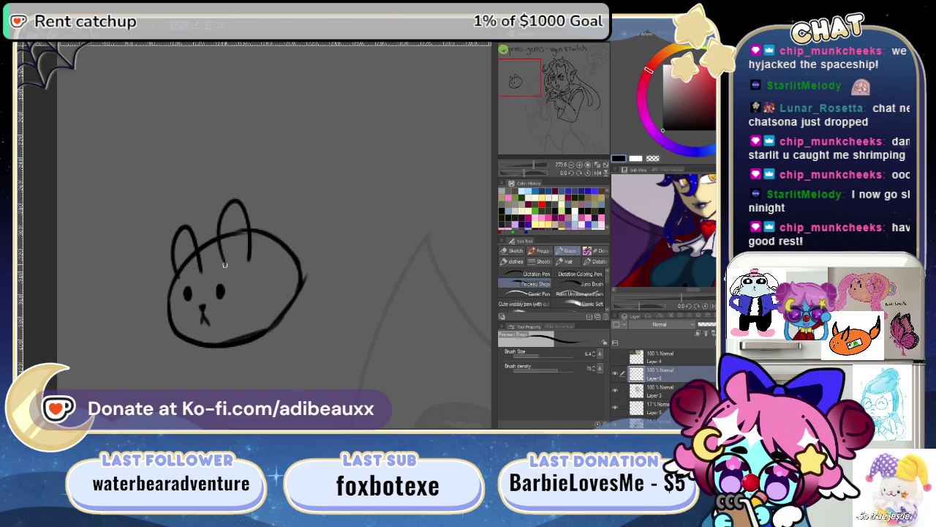
drag(172, 249, 178, 272)
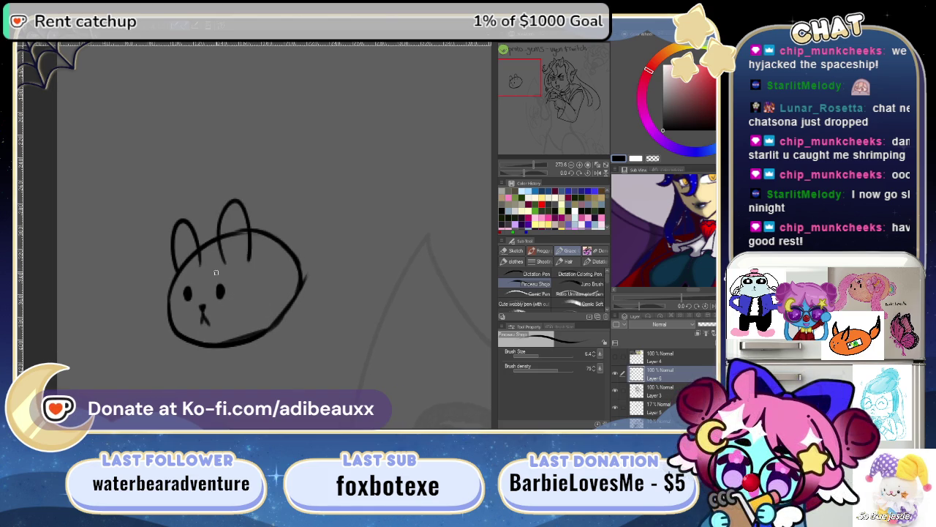
key(e)
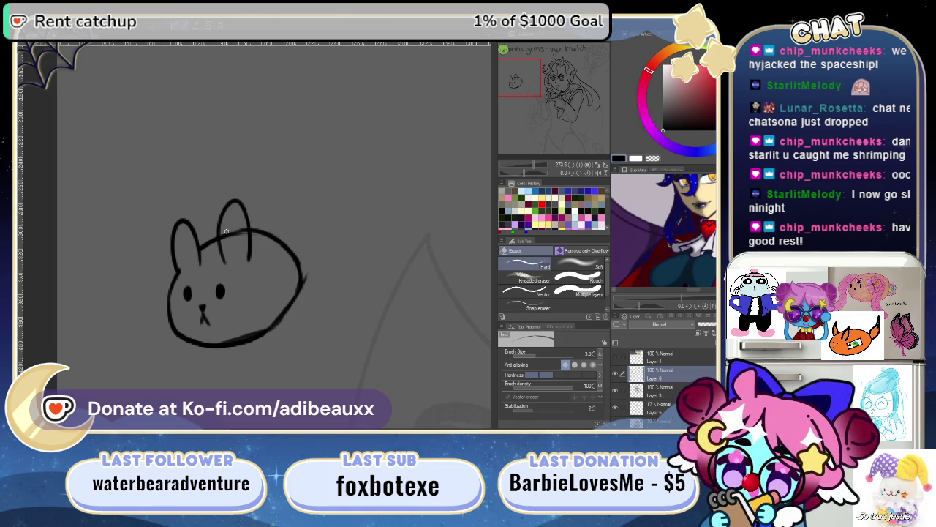
mouse_move(179, 227)
mouse_down()
mouse_move(194, 264)
mouse_move(204, 256)
mouse_up()
- Zoom in on the bunny and undo the flower petals and circle on its forehead
key(p)
key(e)
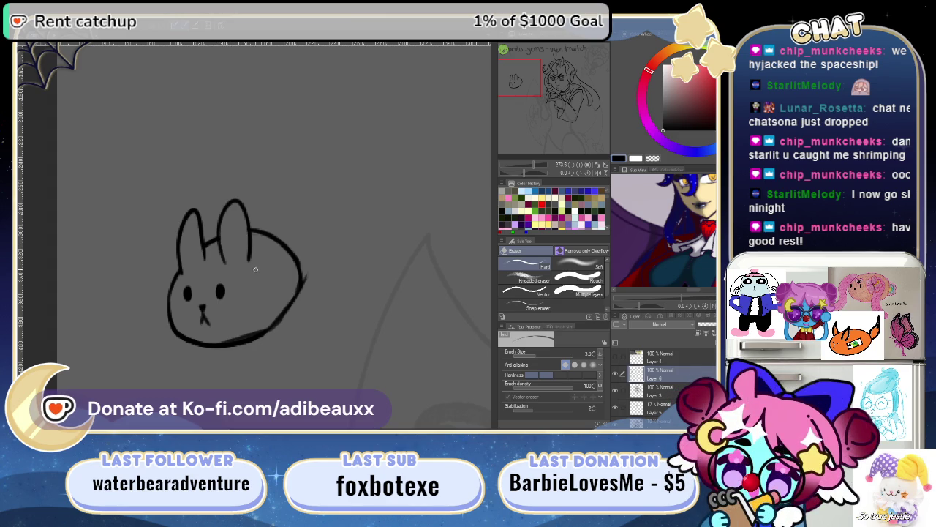
key(b)
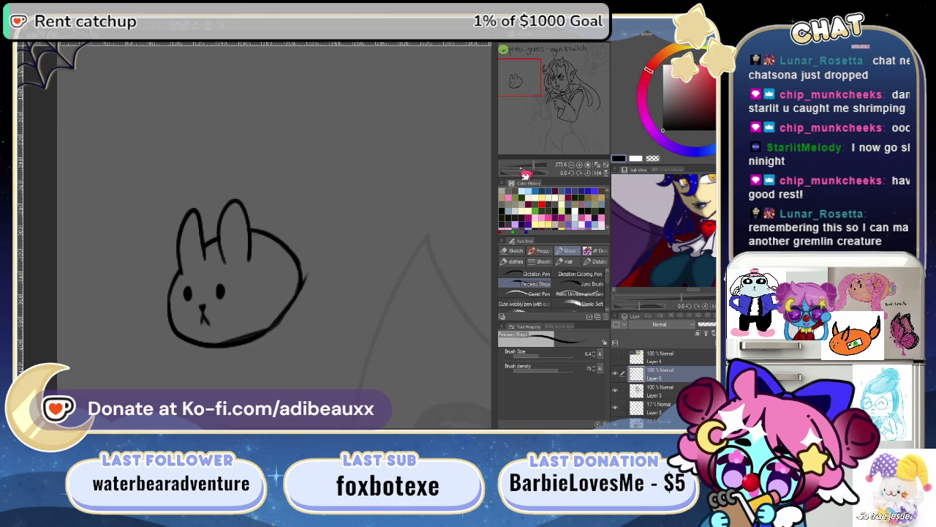
mouse_move(540, 169)
mouse_down()
mouse_move(529, 174)
mouse_move(541, 174)
mouse_up()
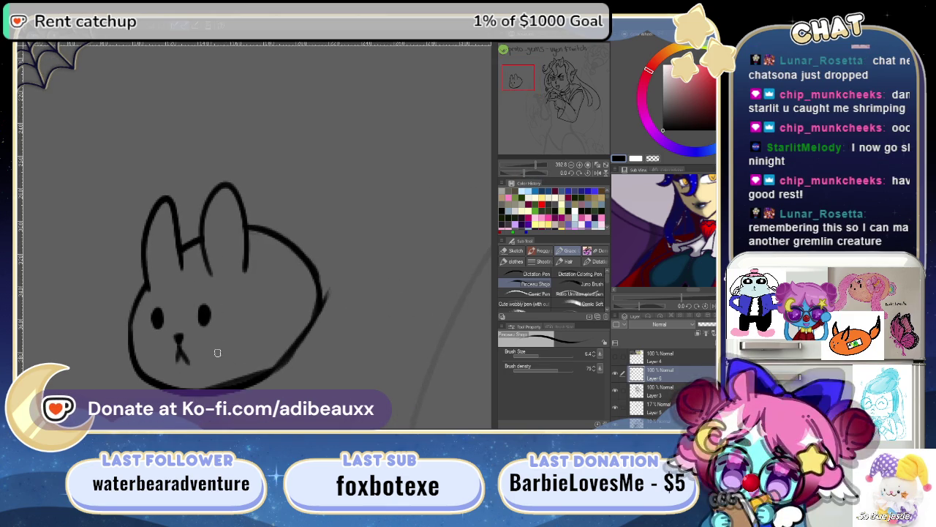
drag(250, 328, 310, 266)
key(e)
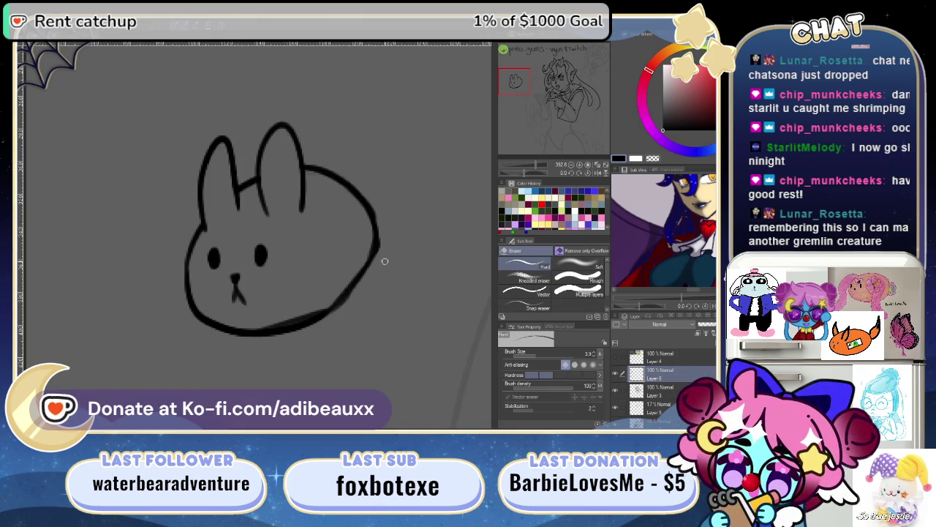
key(p)
mouse_move(358, 284)
mouse_down()
mouse_move(344, 254)
mouse_move(309, 274)
mouse_move(315, 216)
mouse_move(302, 218)
mouse_move(328, 227)
mouse_move(304, 233)
mouse_move(326, 223)
mouse_move(321, 238)
mouse_up()
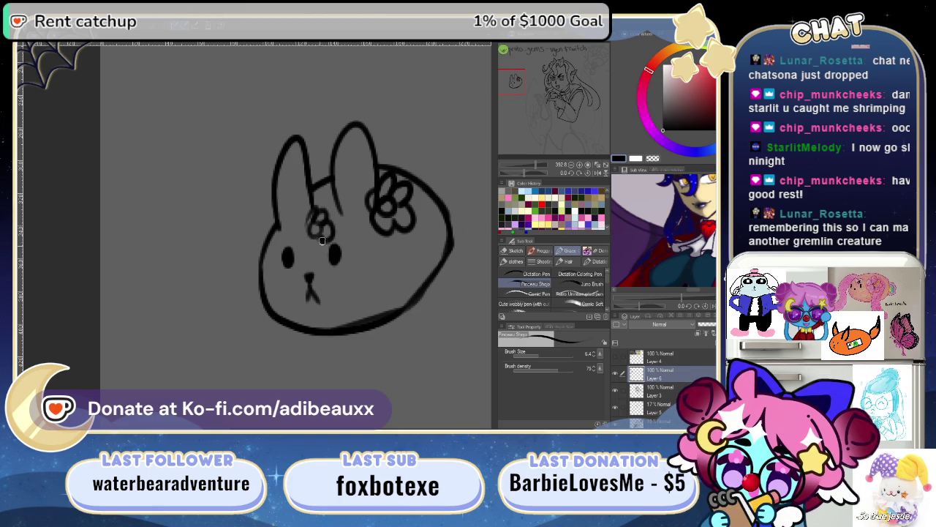
key(ctrl+z)
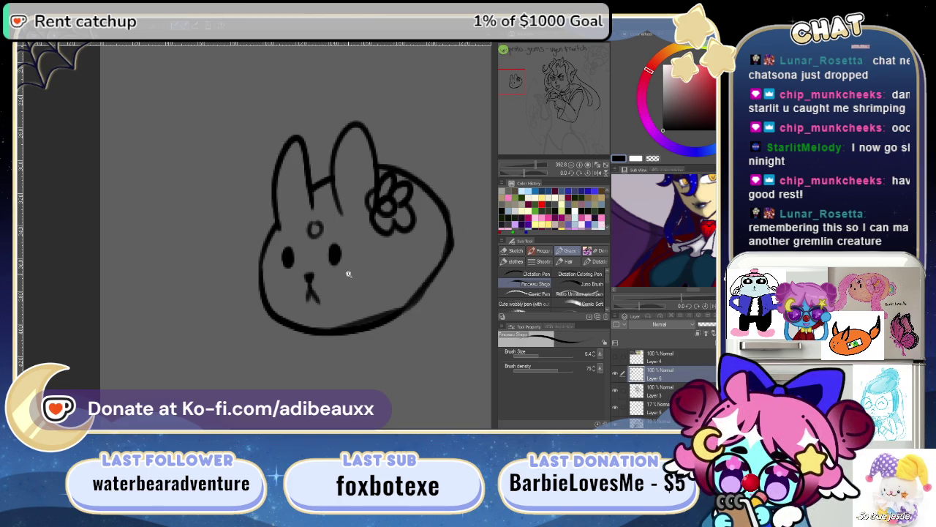
key(ctrl+z)
- Fill the bunny's mouth oval solid black
mouse_move(359, 265)
mouse_down()
mouse_move(329, 261)
mouse_move(284, 276)
mouse_move(307, 263)
mouse_up()
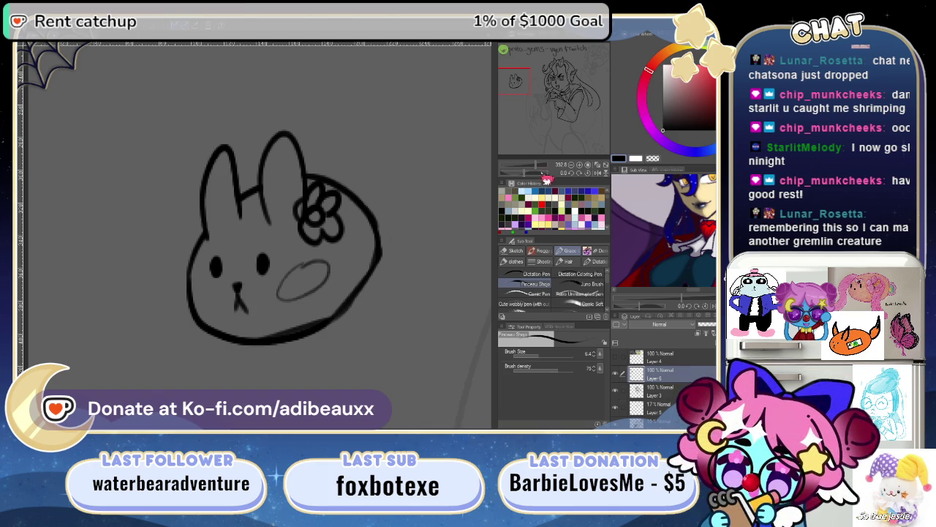
key(ctrl+plus)
key(ctrl+plus)
key(ctrl+plus)
drag(429, 293, 279, 267)
mouse_move(180, 319)
mouse_down()
mouse_move(199, 353)
mouse_move(163, 364)
mouse_up()
mouse_move(209, 341)
mouse_down()
mouse_move(222, 319)
mouse_move(263, 318)
mouse_up()
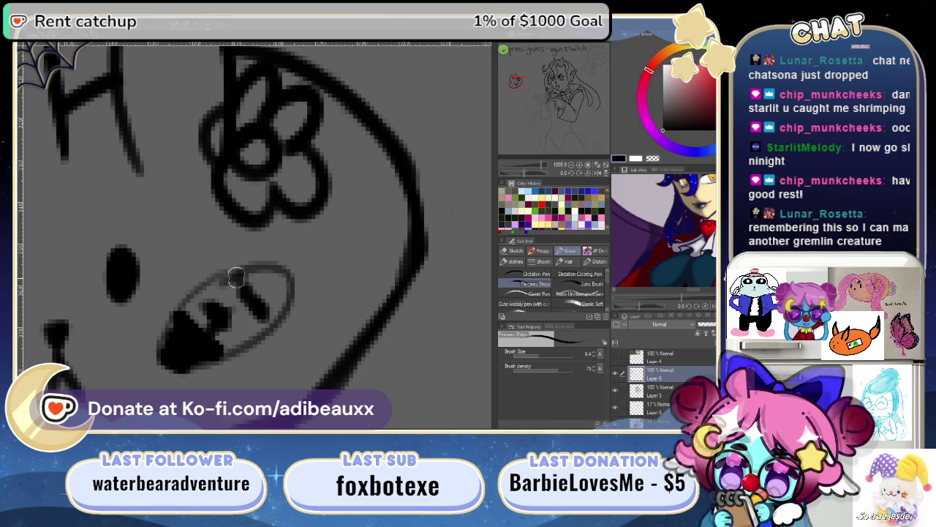
mouse_move(238, 276)
mouse_down()
mouse_move(250, 306)
mouse_move(218, 315)
mouse_up()
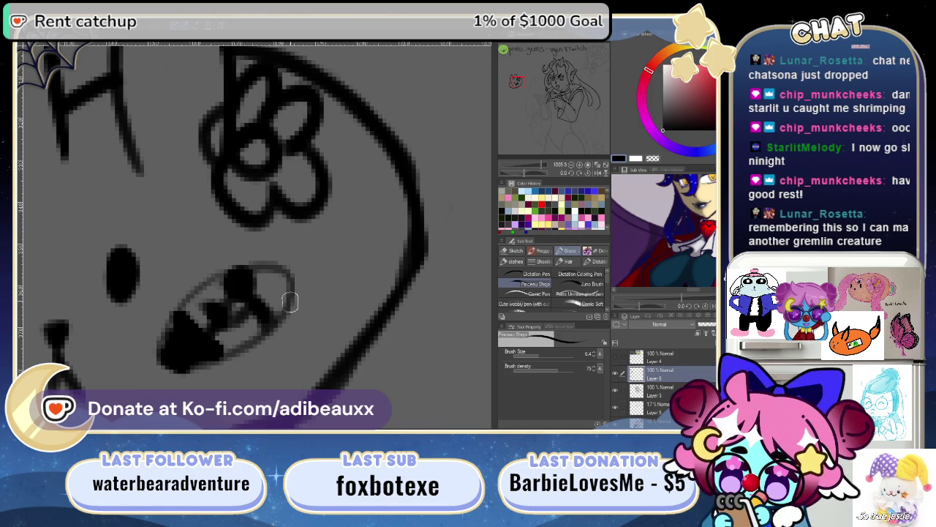
drag(546, 173, 539, 173)
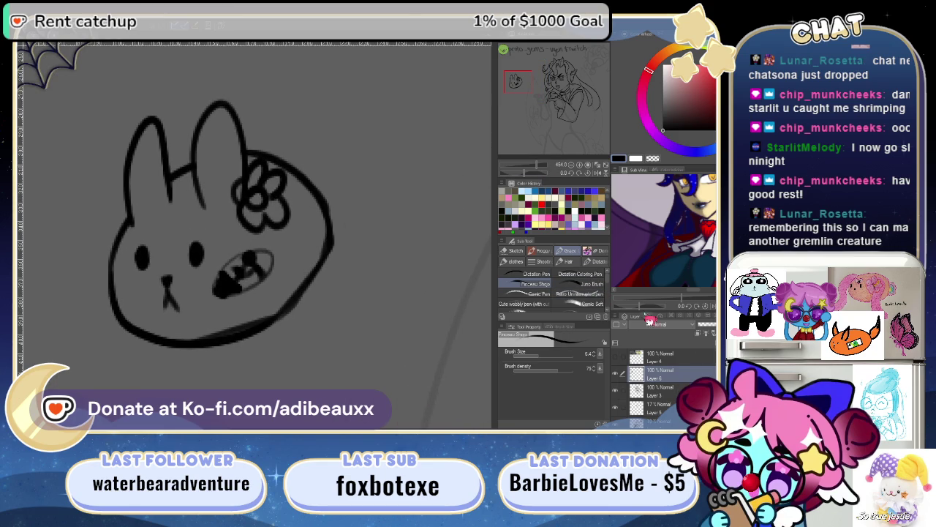
drag(541, 174, 543, 176)
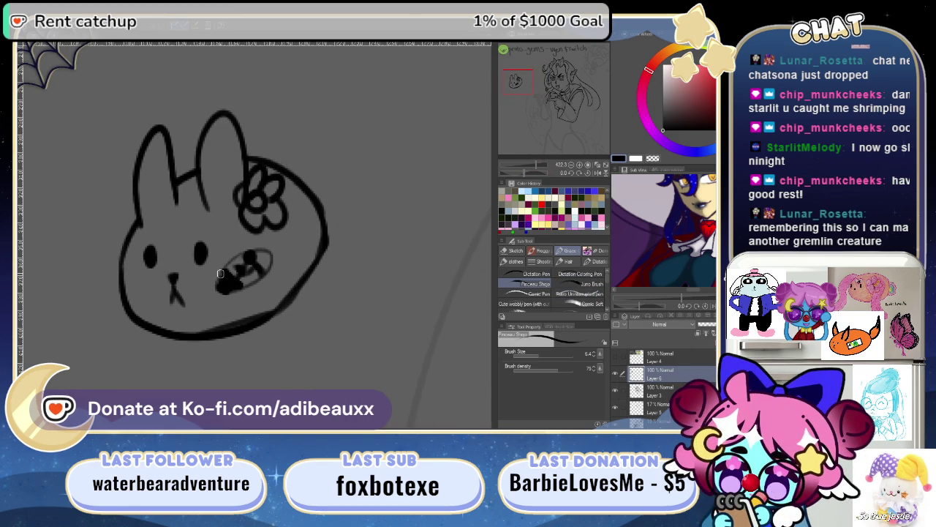
- Add whiskers beside the mouth and on the left cheek, then hide the bunny layer
drag(194, 280, 303, 240)
key(ctrl+z)
mouse_move(208, 272)
mouse_down()
mouse_move(252, 231)
mouse_move(253, 239)
mouse_up()
mouse_move(228, 291)
mouse_down()
mouse_move(248, 265)
mouse_move(209, 266)
mouse_up()
drag(244, 305, 200, 275)
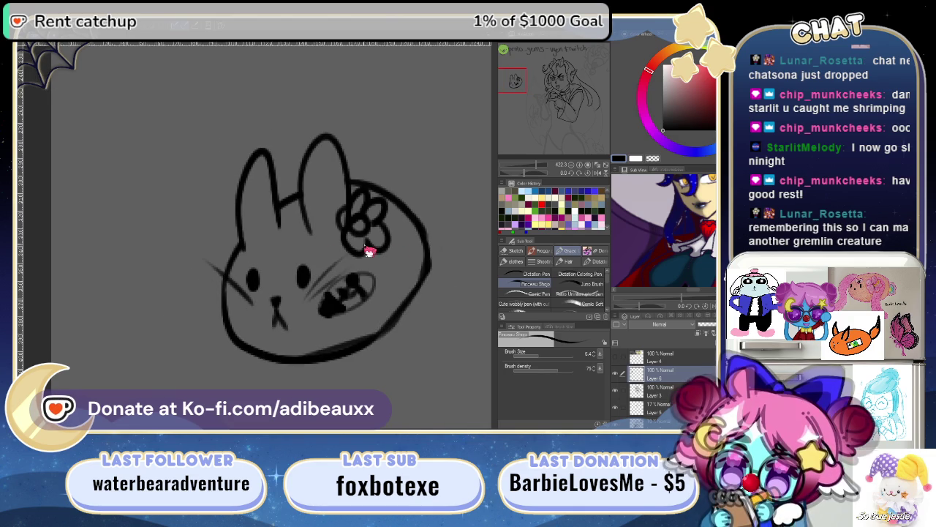
key(ctrl+z)
key(ctrl+z)
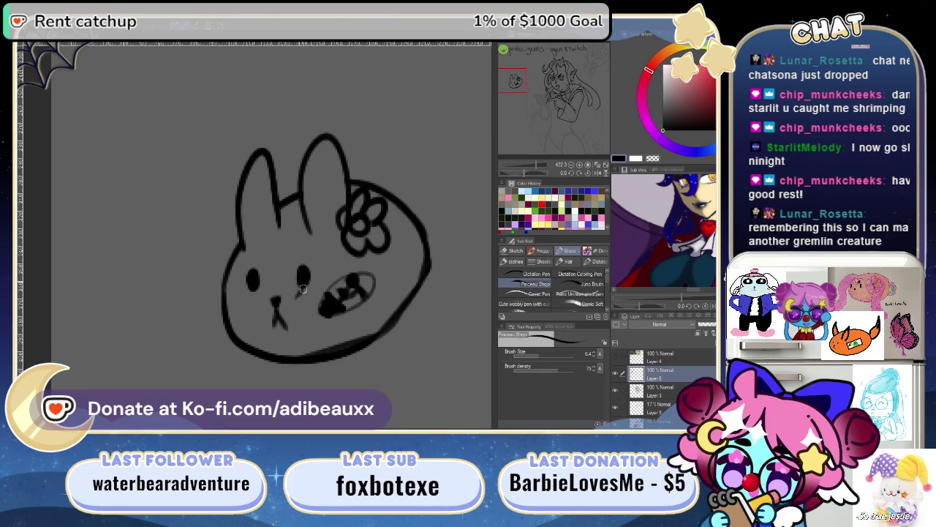
mouse_move(322, 302)
mouse_down()
mouse_move(291, 313)
mouse_move(362, 332)
mouse_up()
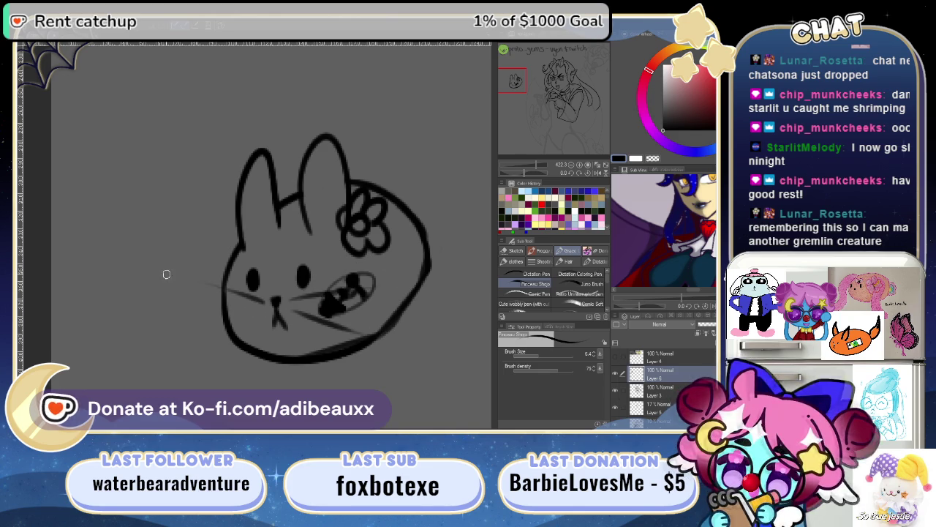
drag(241, 321, 218, 335)
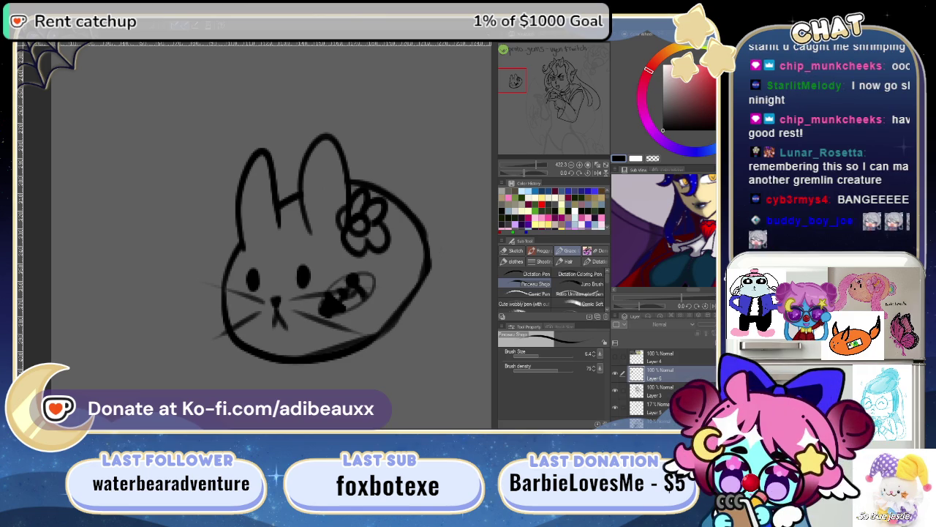
click(617, 373)
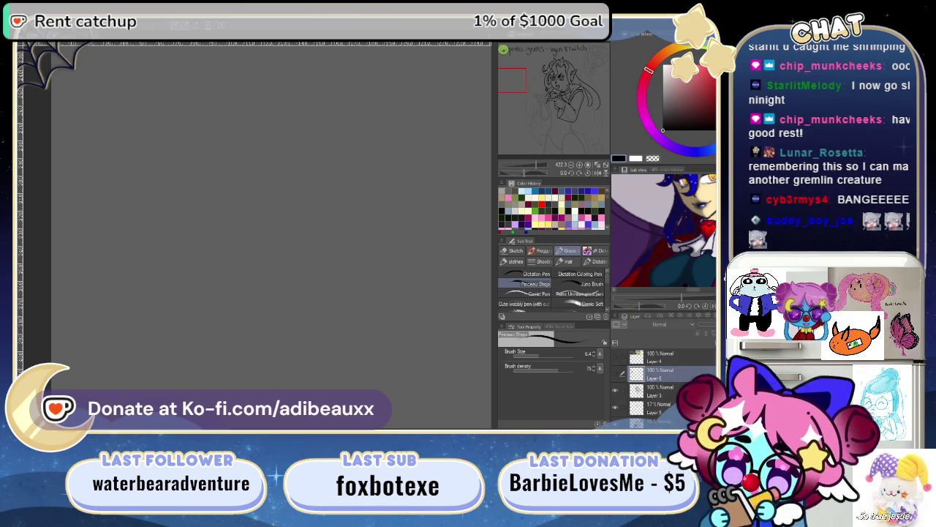
- Make Layer 3 the working layer, fit the drawing, and pan across the face
click(658, 390)
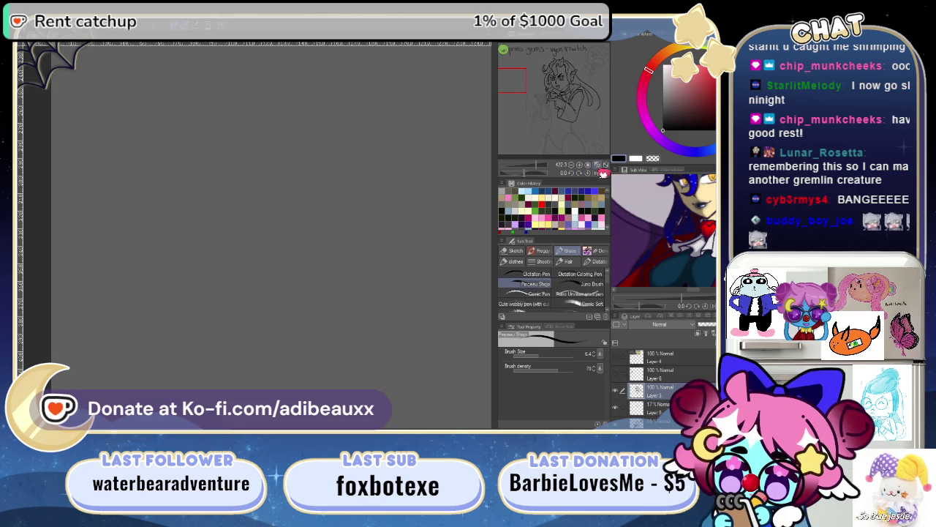
click(601, 168)
click(535, 170)
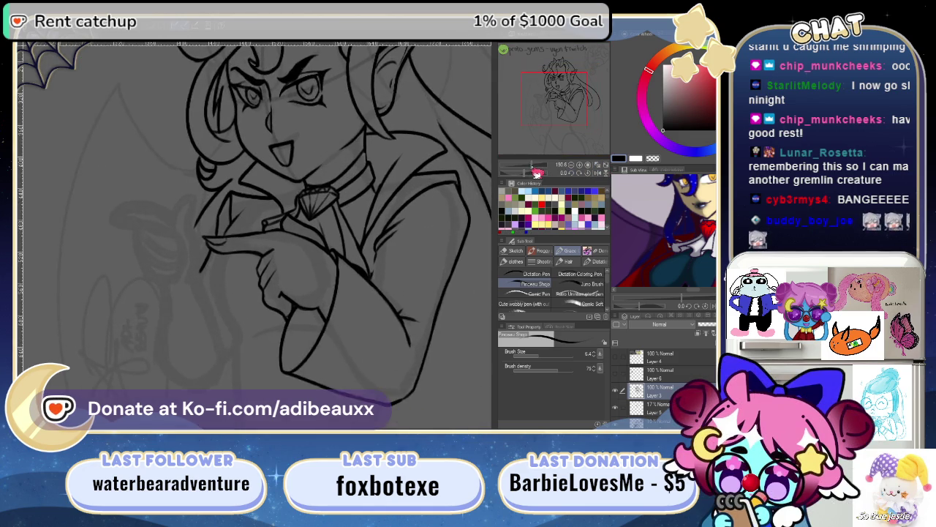
mouse_move(427, 246)
mouse_down()
mouse_move(331, 314)
mouse_move(342, 272)
mouse_up()
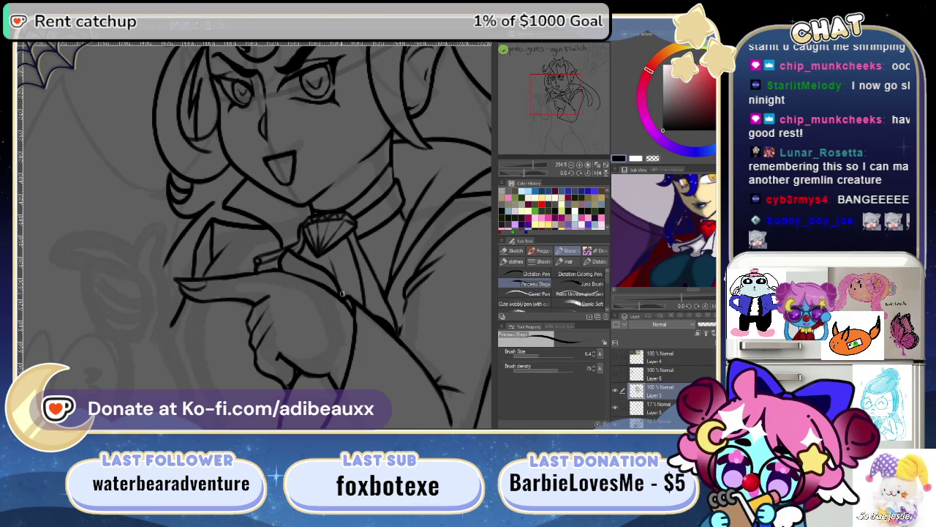
drag(322, 279, 414, 226)
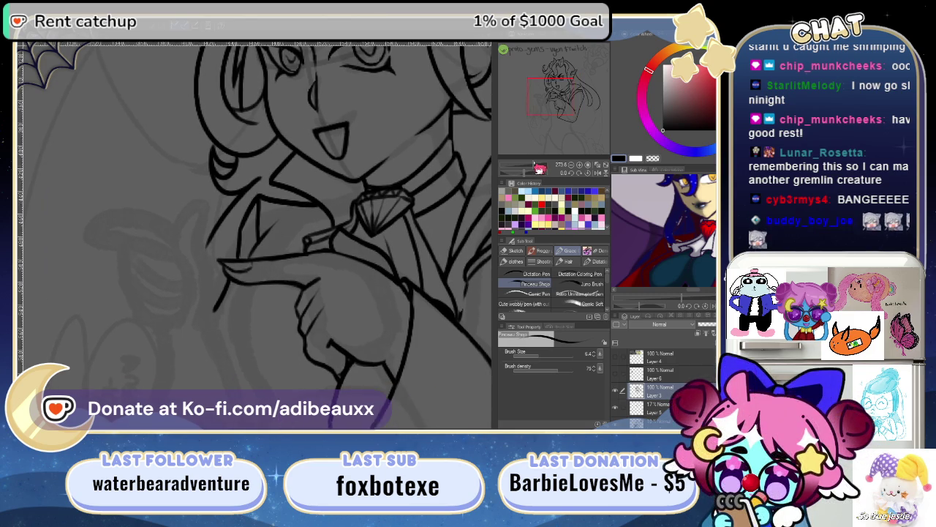
- Zoom in closer to inspect the pointing hand and jewel
drag(539, 178, 537, 176)
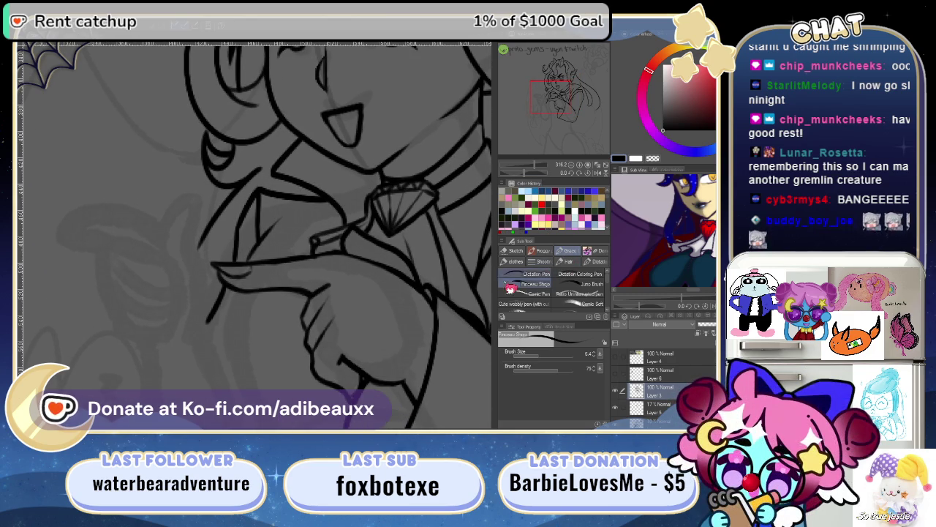
drag(388, 299, 238, 322)
mouse_move(359, 333)
mouse_down()
mouse_move(248, 332)
mouse_move(410, 318)
mouse_up()
drag(337, 322, 409, 321)
drag(401, 409, 407, 336)
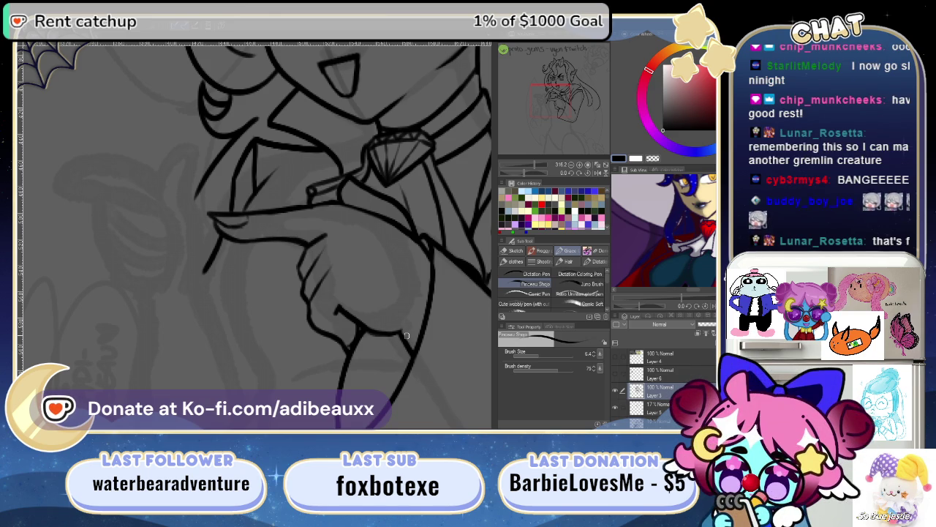
drag(602, 75, 594, 61)
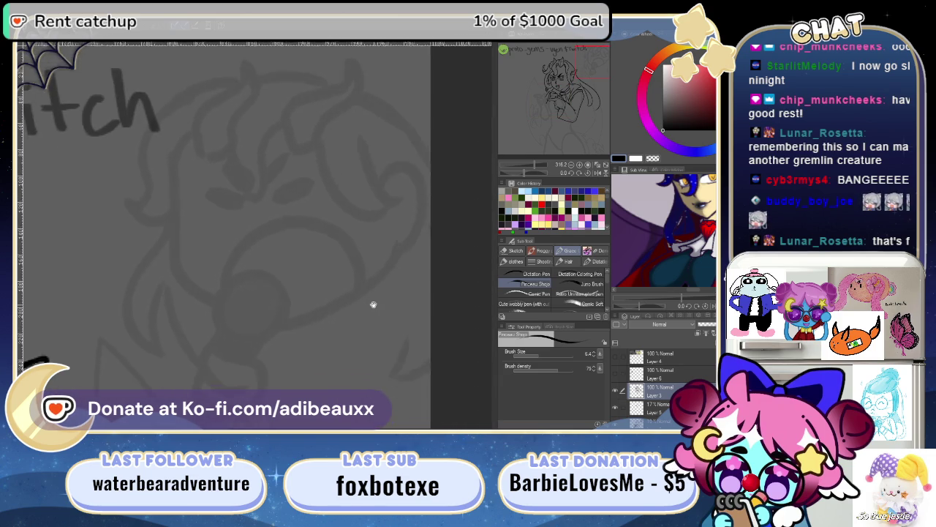
- Pan across the demon girl lineart, then fit the whole drawing in the window
mouse_move(405, 271)
mouse_down()
mouse_move(376, 329)
mouse_move(439, 290)
mouse_move(404, 323)
mouse_move(284, 373)
mouse_move(416, 278)
mouse_move(406, 306)
mouse_move(373, 314)
mouse_move(394, 303)
mouse_move(334, 349)
mouse_move(328, 341)
mouse_move(410, 276)
mouse_up()
scroll(391, 307, down, 5)
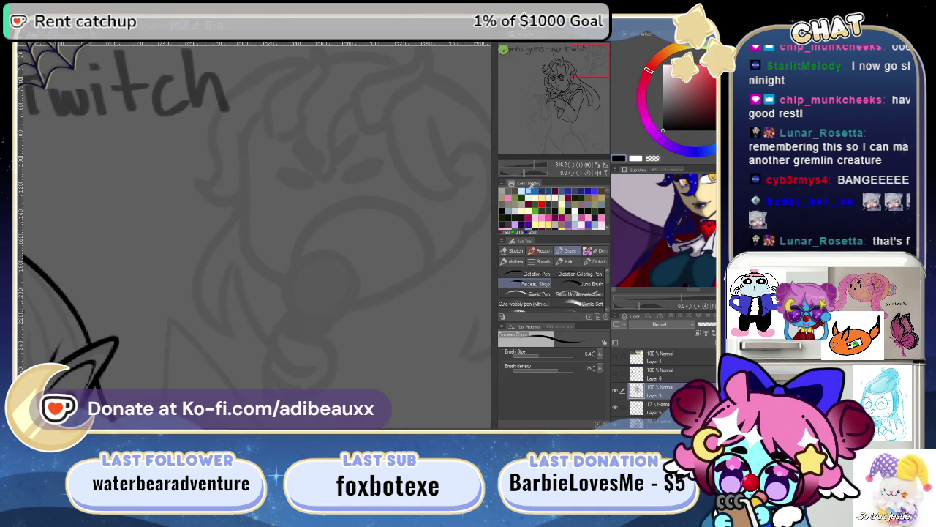
drag(563, 80, 537, 106)
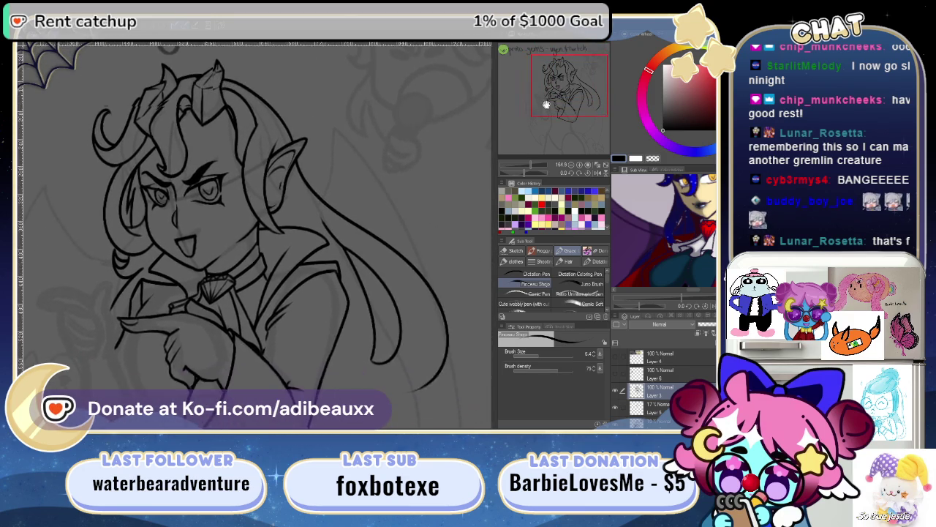
mouse_move(458, 173)
mouse_down()
mouse_move(359, 271)
mouse_move(286, 324)
mouse_move(439, 193)
mouse_move(314, 271)
mouse_move(272, 313)
mouse_move(256, 348)
mouse_move(295, 286)
mouse_move(376, 285)
mouse_move(347, 212)
mouse_up()
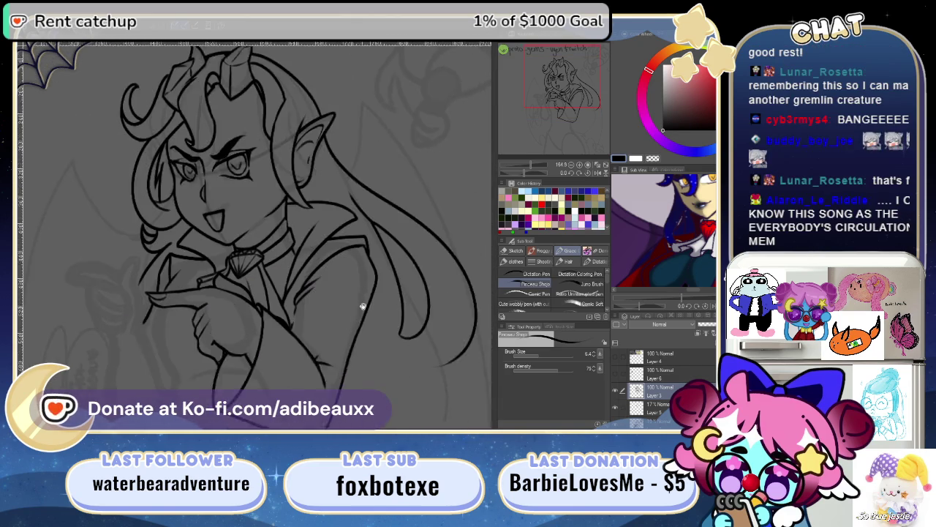
mouse_move(345, 304)
mouse_down()
mouse_move(406, 298)
mouse_move(415, 280)
mouse_move(355, 299)
mouse_move(382, 314)
mouse_move(330, 316)
mouse_move(388, 300)
mouse_move(328, 295)
mouse_move(412, 292)
mouse_move(334, 297)
mouse_move(403, 301)
mouse_up()
drag(444, 371, 393, 286)
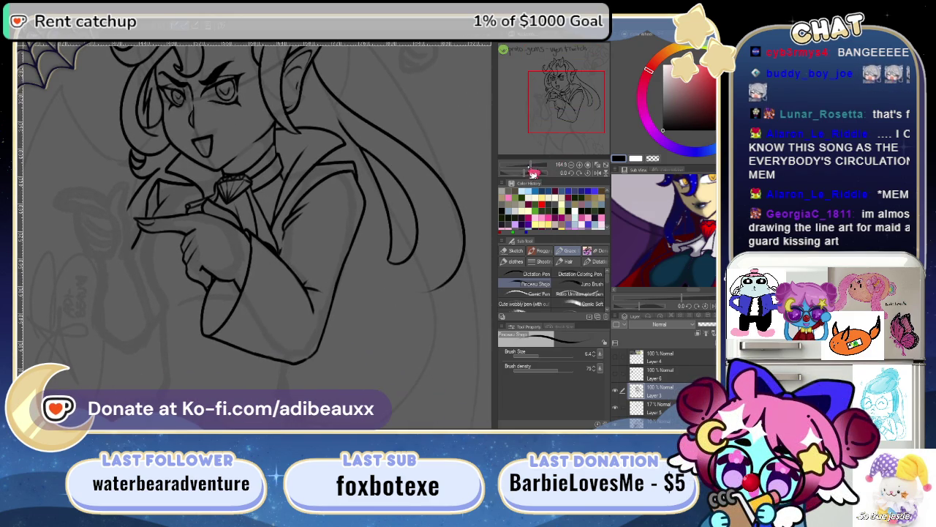
click(600, 171)
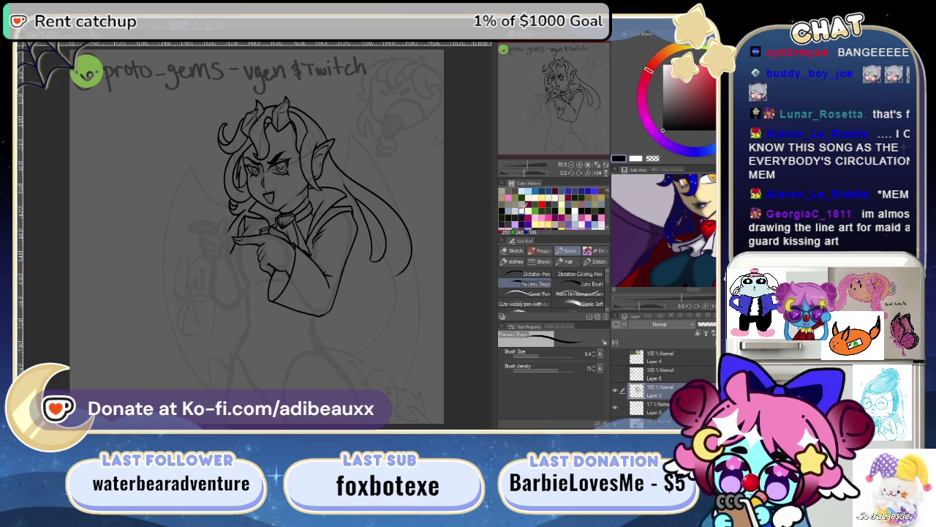
click(598, 174)
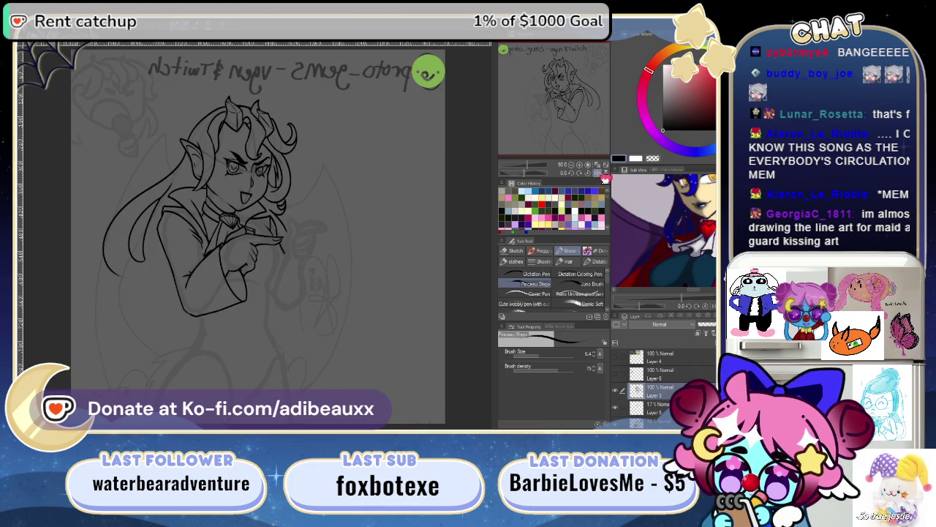
click(600, 175)
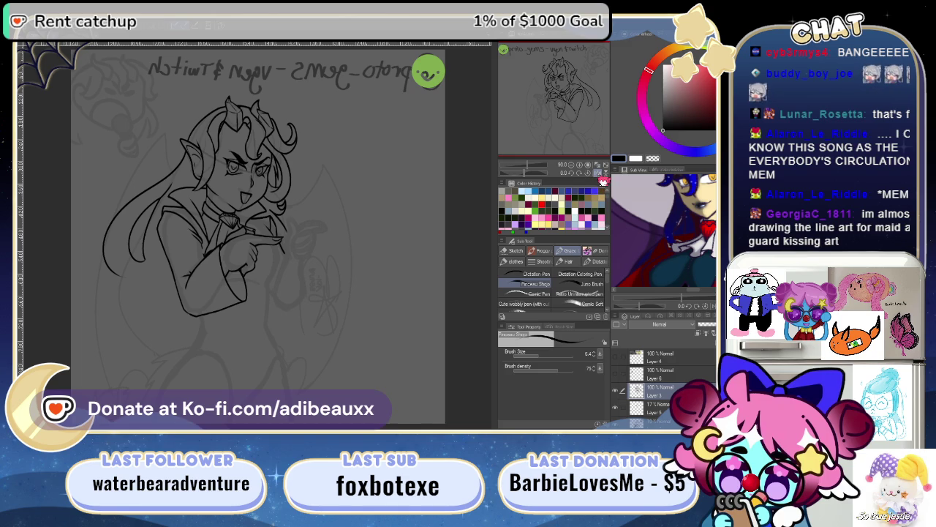
click(600, 176)
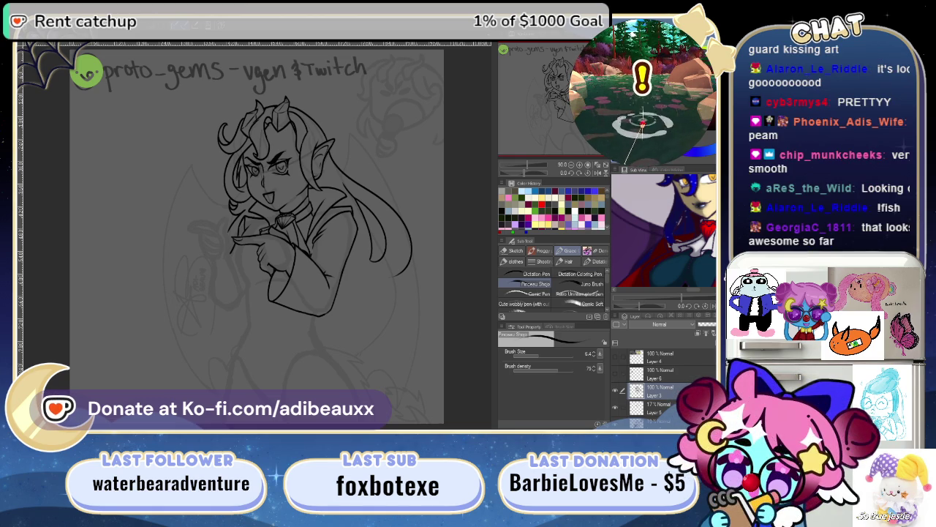
scroll(245, 232, up, 2)
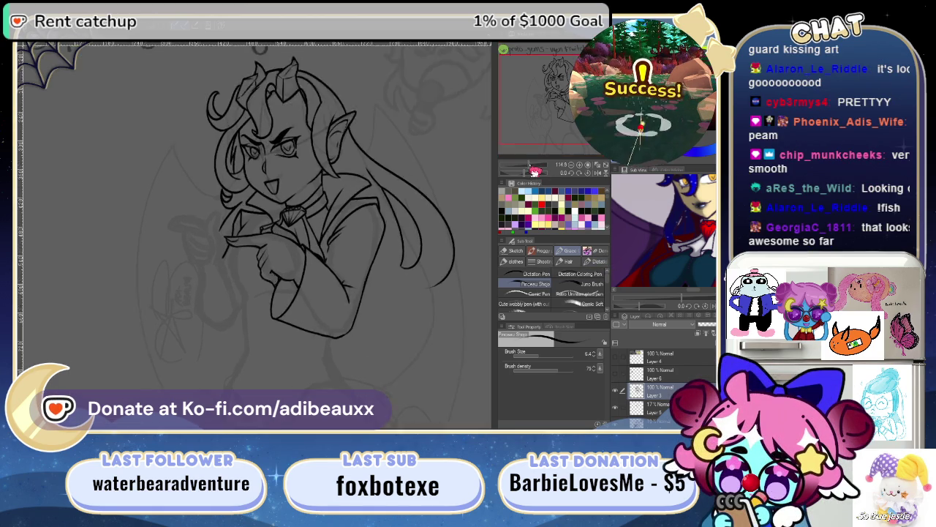
- Zoom and pan the view onto the hand, forearm and sleeve
scroll(245, 232, up, 3)
scroll(306, 245, up, 2)
scroll(307, 245, up, 1)
scroll(306, 245, up, 1)
drag(306, 245, 382, 254)
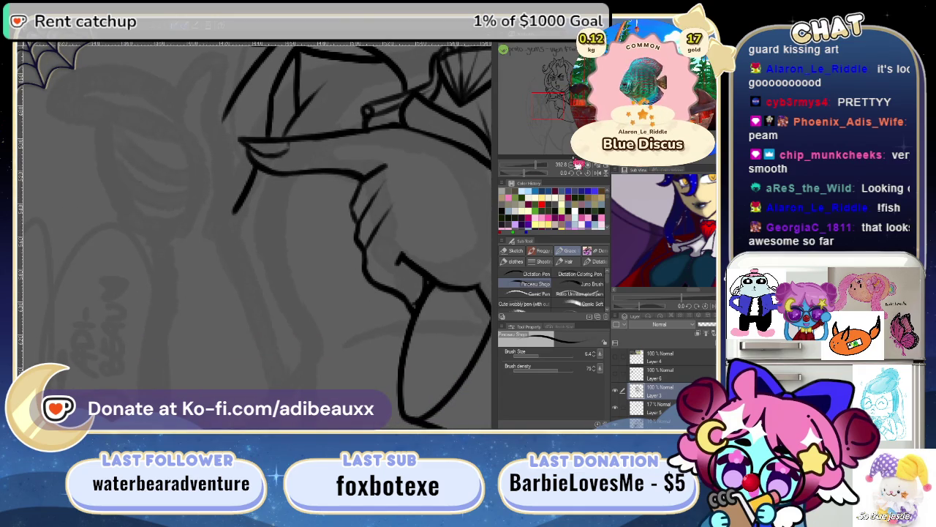
drag(556, 167, 535, 176)
scroll(678, 201, up, 3)
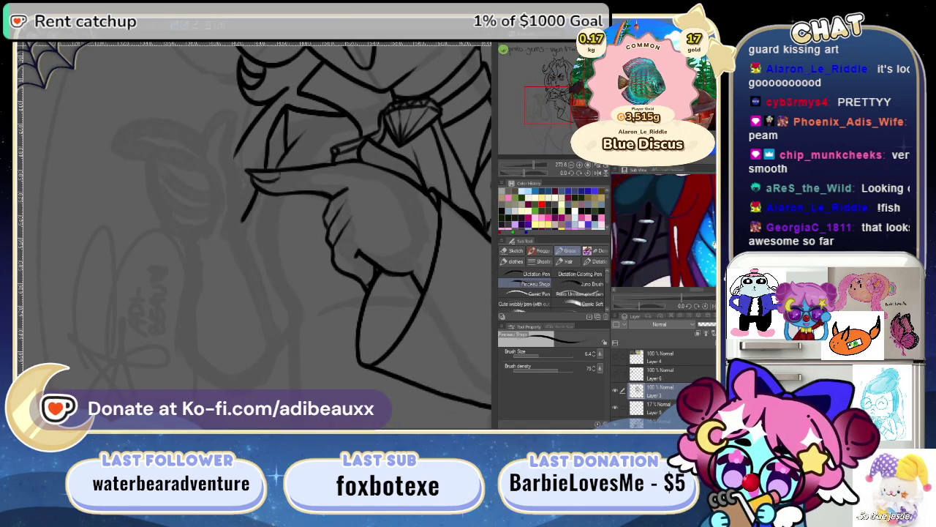
mouse_move(665, 234)
mouse_down()
mouse_move(678, 201)
mouse_move(647, 196)
mouse_up()
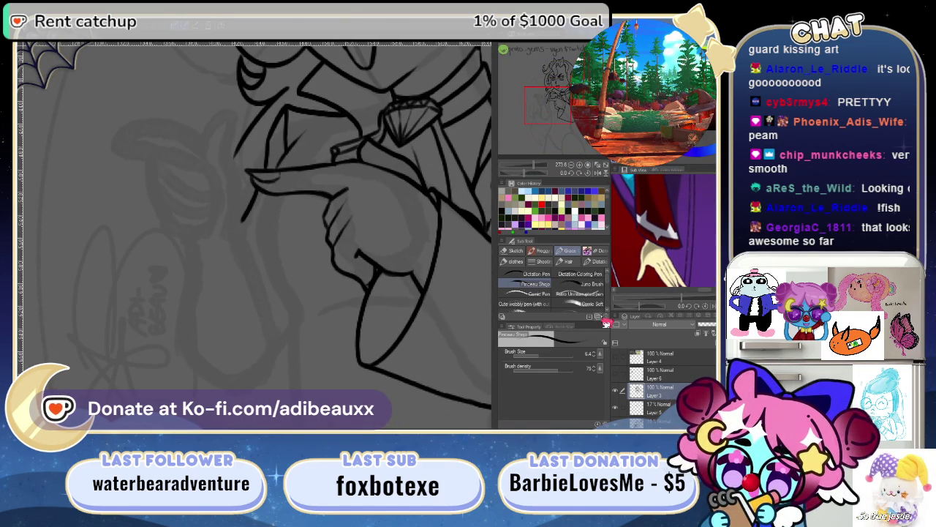
drag(444, 356, 291, 266)
drag(535, 169, 543, 171)
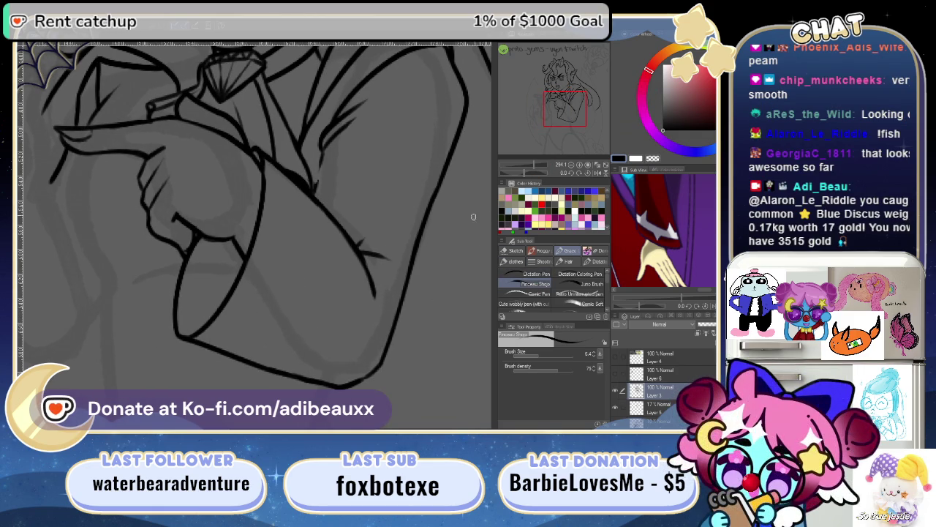
drag(541, 171, 543, 173)
mouse_move(395, 317)
mouse_down()
mouse_move(343, 210)
mouse_move(315, 284)
mouse_up()
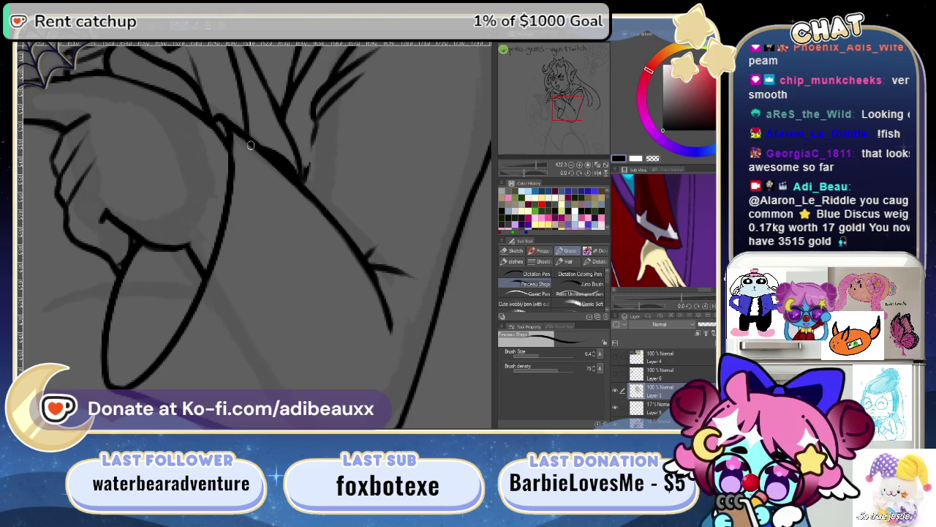
- Ink a curved sleeve fold line and a short stroke near the cuff
mouse_move(243, 135)
mouse_down()
mouse_move(255, 192)
mouse_move(242, 193)
mouse_up()
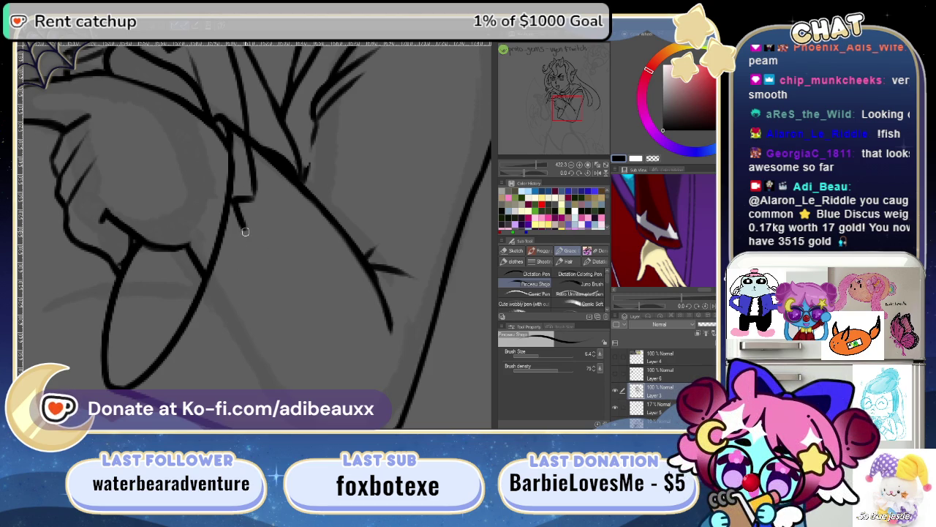
drag(246, 231, 191, 374)
key(ctrl+z)
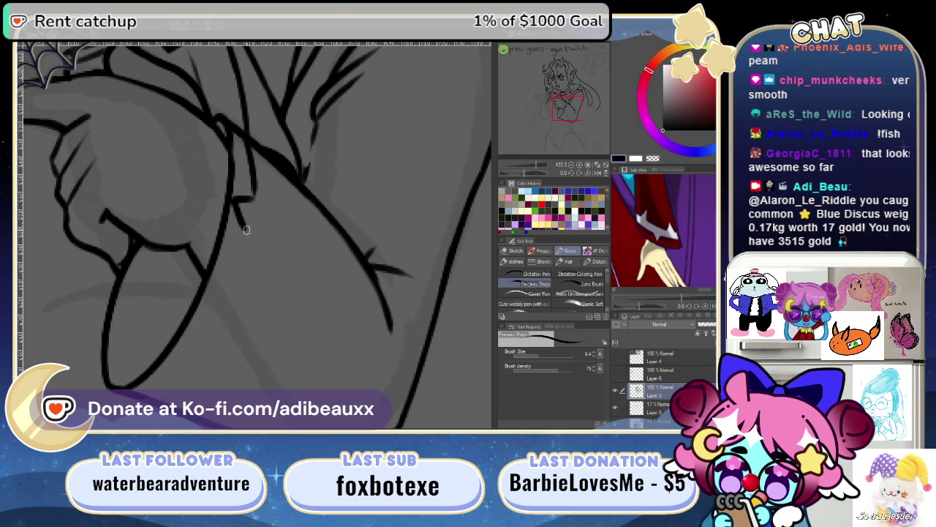
drag(239, 353, 351, 261)
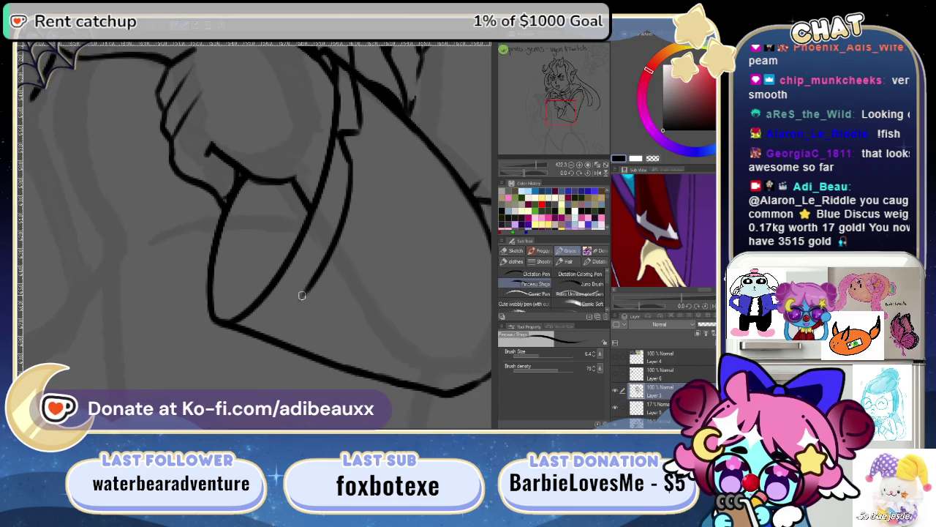
drag(297, 303, 291, 313)
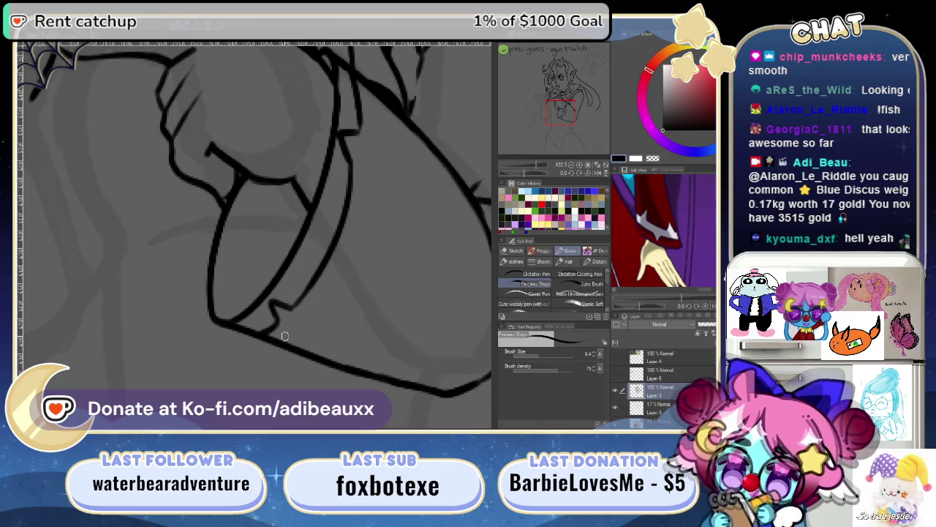
mouse_move(347, 294)
mouse_down()
mouse_move(351, 264)
mouse_move(324, 290)
mouse_move(315, 274)
mouse_move(324, 251)
mouse_move(311, 254)
mouse_move(313, 273)
mouse_up()
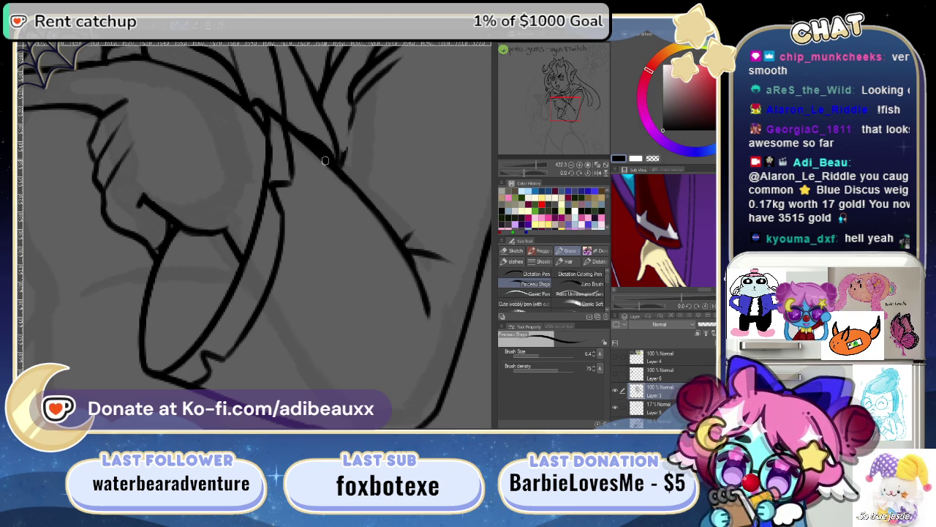
- Retry the long cuff edge line and rotate the canvas to about -127 degrees
mouse_move(328, 156)
mouse_down()
mouse_move(305, 164)
mouse_move(280, 333)
mouse_up()
key(ctrl+z)
drag(311, 160, 280, 324)
key(ctrl+z)
drag(524, 176, 509, 176)
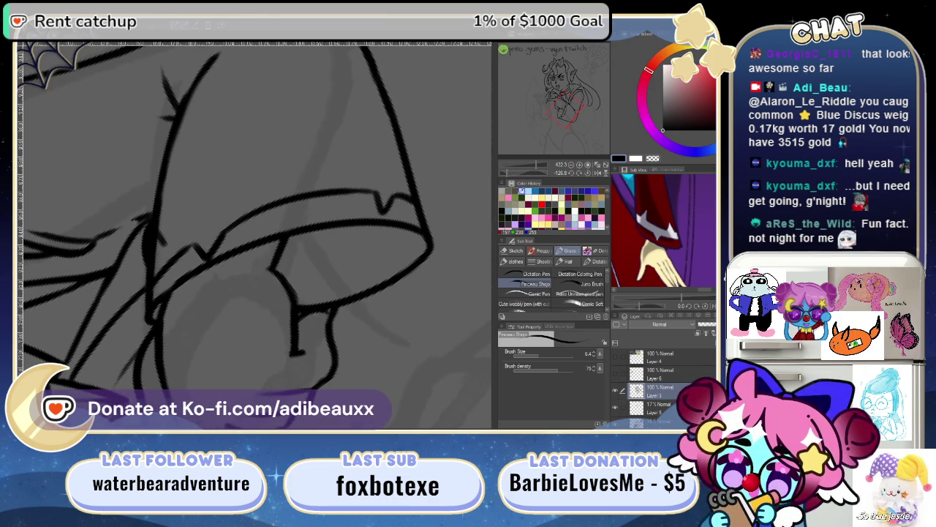
key(e)
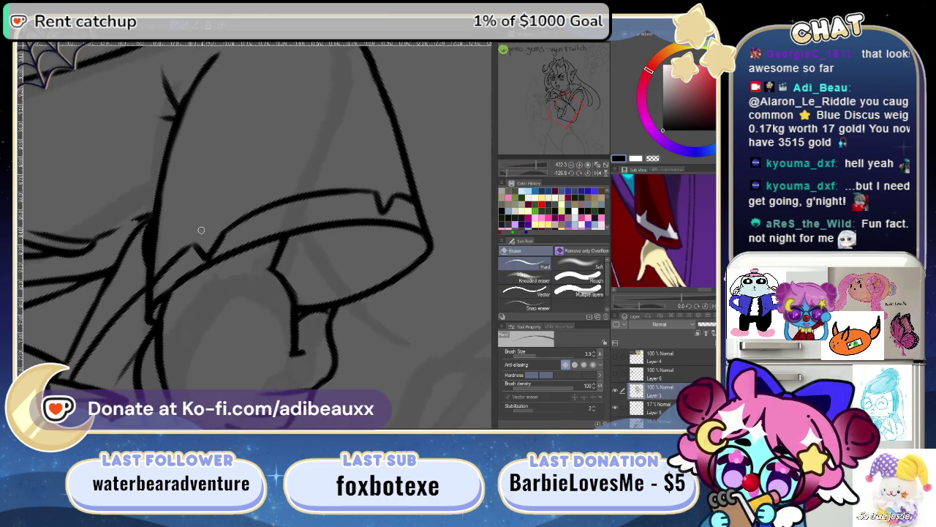
- Rotate the view further and try thickening a line near the cuff
drag(230, 226, 283, 229)
key(p)
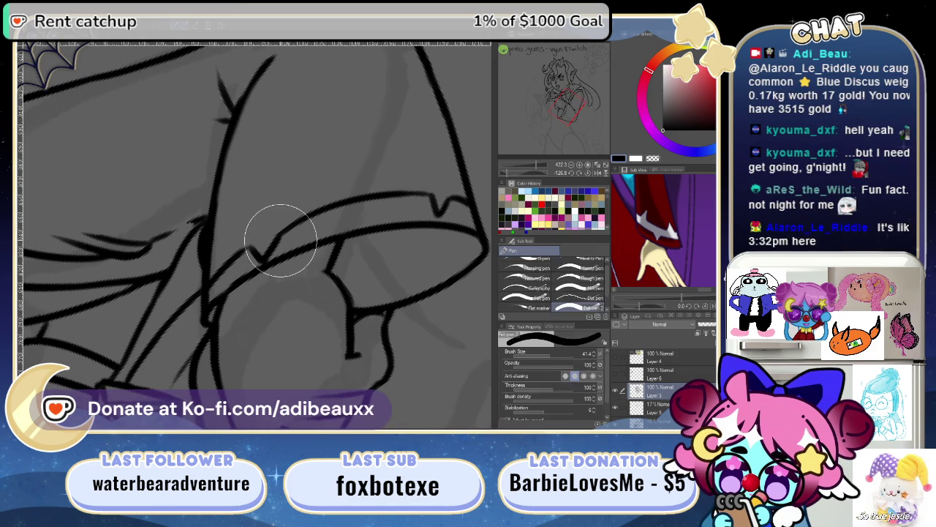
mouse_move(314, 241)
mouse_down()
mouse_move(294, 219)
mouse_move(273, 244)
mouse_up()
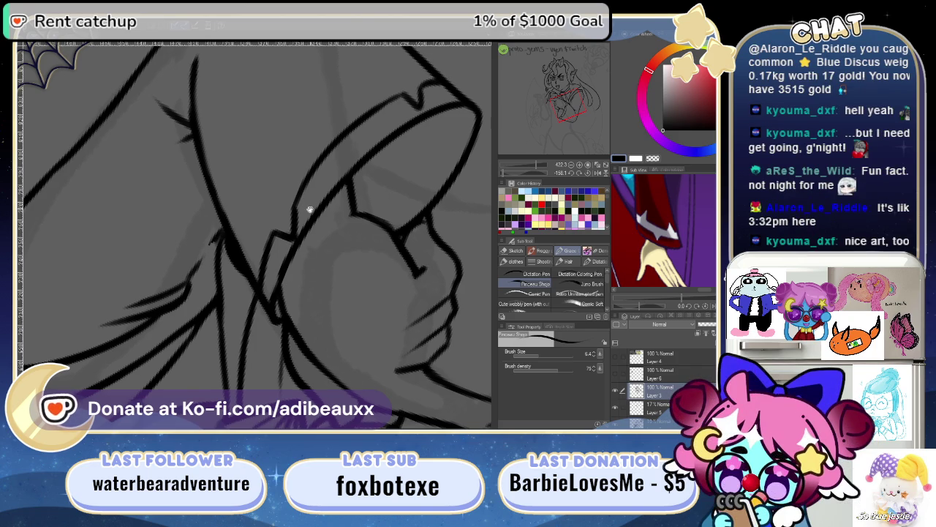
scroll(311, 209, up, 2)
drag(239, 280, 260, 297)
key(ctrl+z)
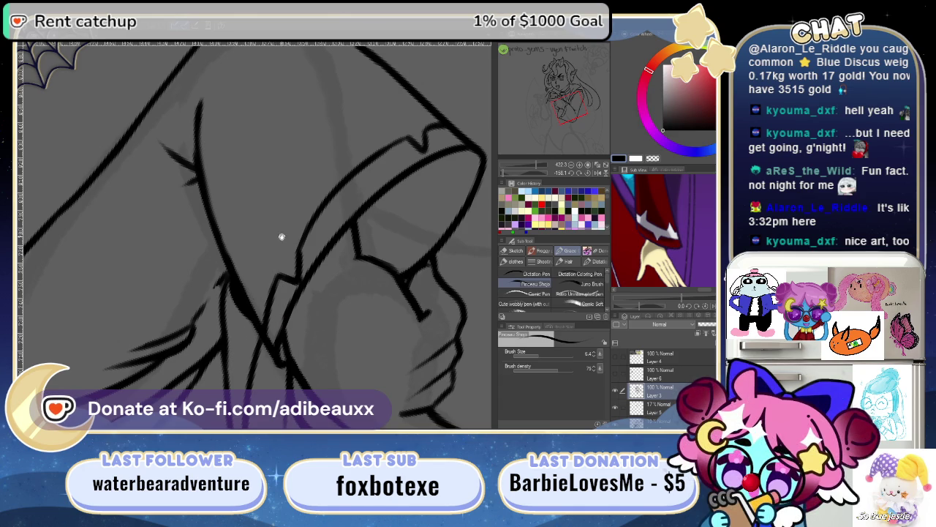
scroll(279, 227, up, 2)
scroll(270, 301, down, 1)
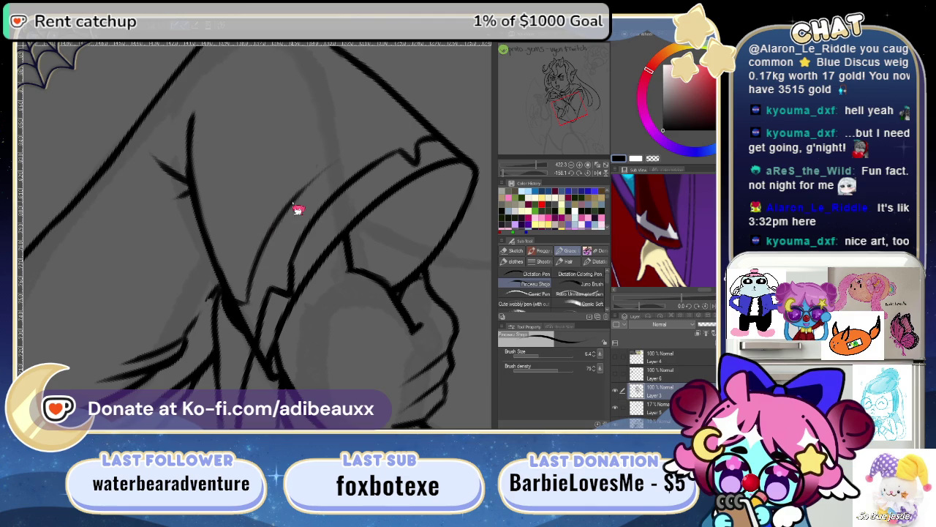
key(ctrl+z)
- Ink a shorter line along the cuff rim and trim its top end at 180 degrees rotation
drag(253, 271, 416, 116)
key(ctrl+z)
drag(271, 232, 337, 162)
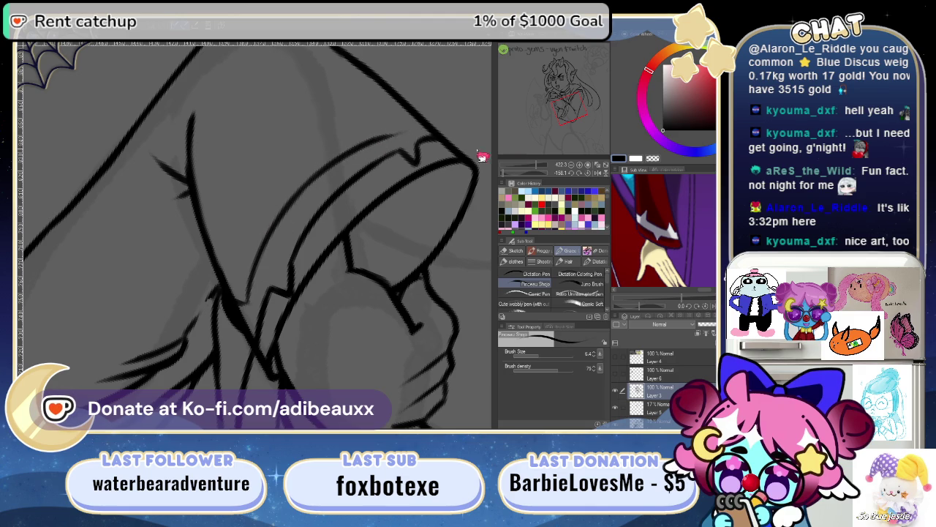
mouse_move(472, 156)
mouse_down()
mouse_move(390, 151)
mouse_move(339, 248)
mouse_up()
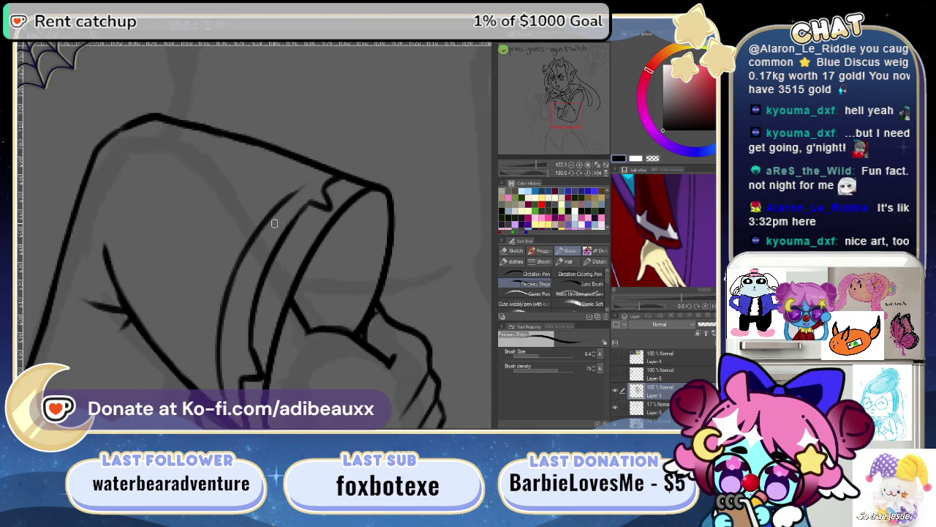
key(e)
drag(308, 179, 254, 242)
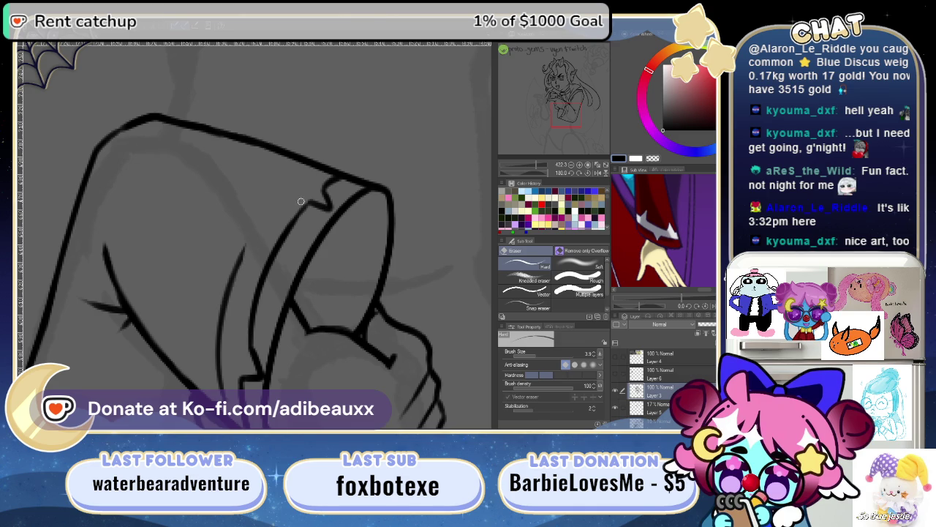
- Ink the thin inner cuff rim line, retrying the stroke several times
key(b)
drag(237, 266, 315, 172)
key(ctrl+z)
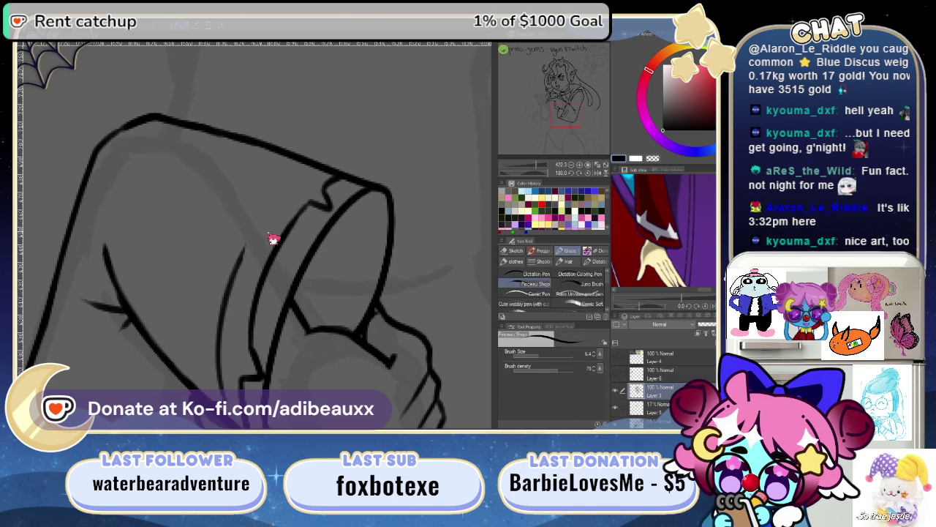
drag(240, 258, 306, 179)
key(ctrl+z)
drag(239, 269, 319, 171)
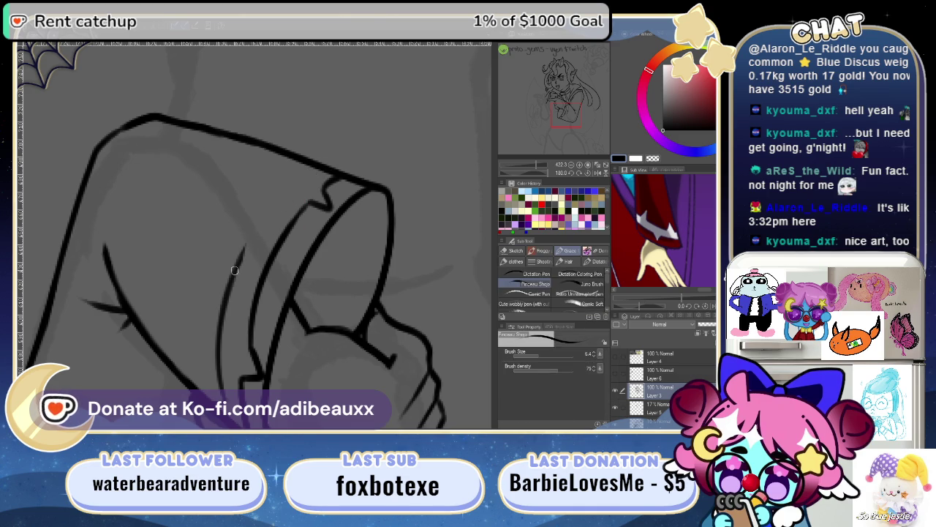
key(ctrl+z)
drag(242, 257, 316, 168)
key(ctrl+z)
drag(283, 201, 322, 170)
key(ctrl+z)
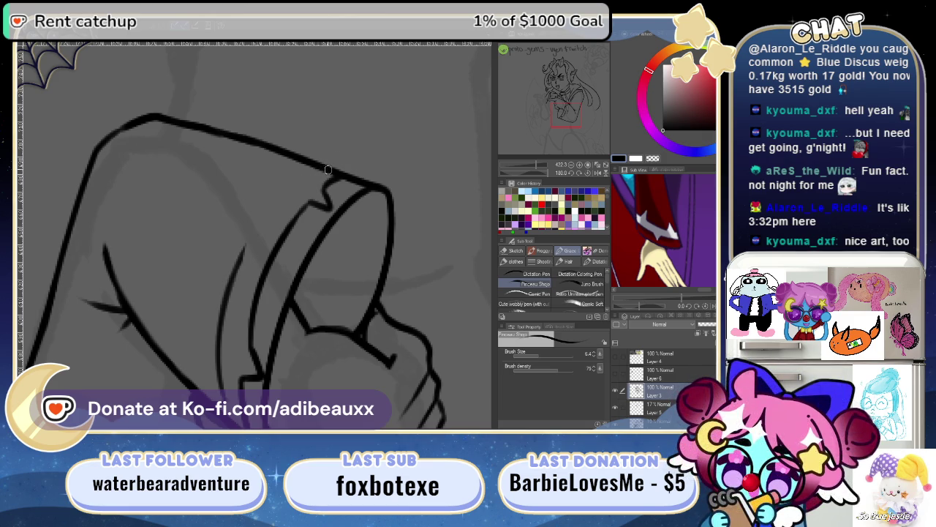
drag(250, 247, 327, 170)
key(ctrl+z)
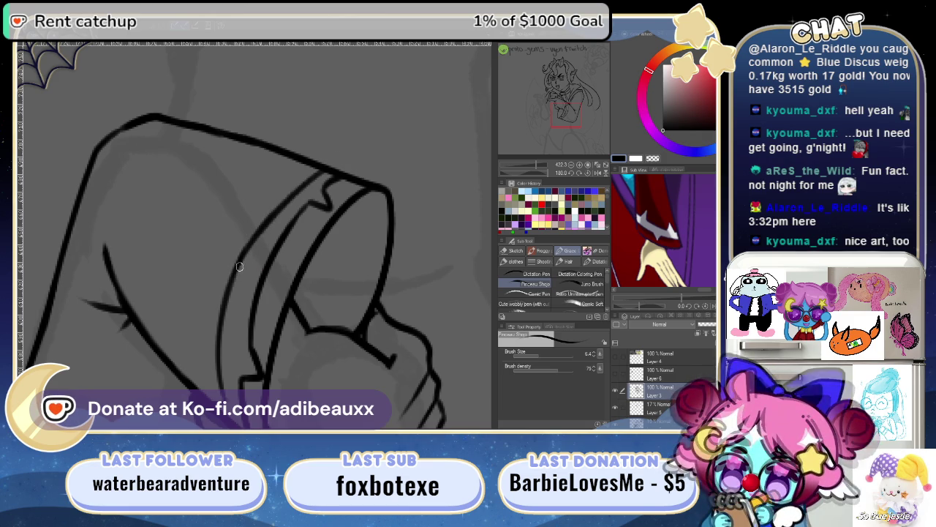
- Zoom in and ink a short notch at the cuff fold
key(ctrl+plus)
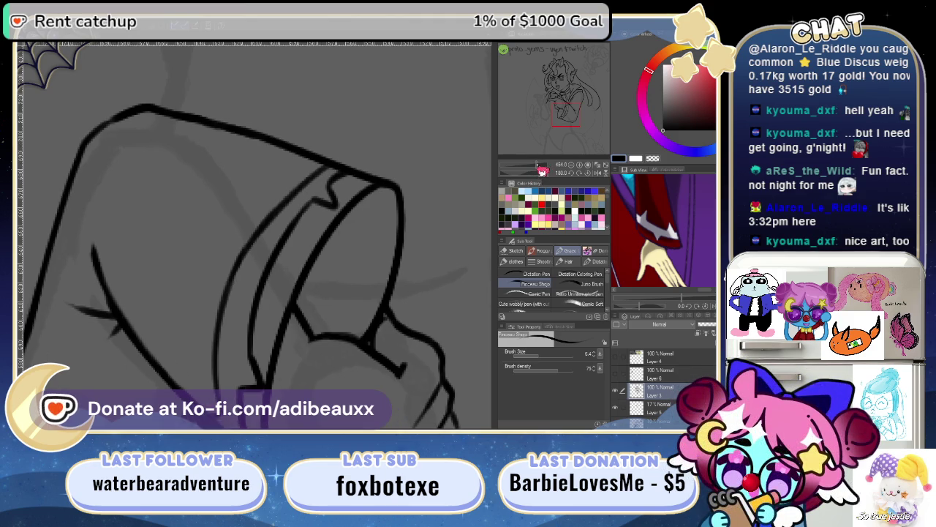
drag(345, 291, 307, 334)
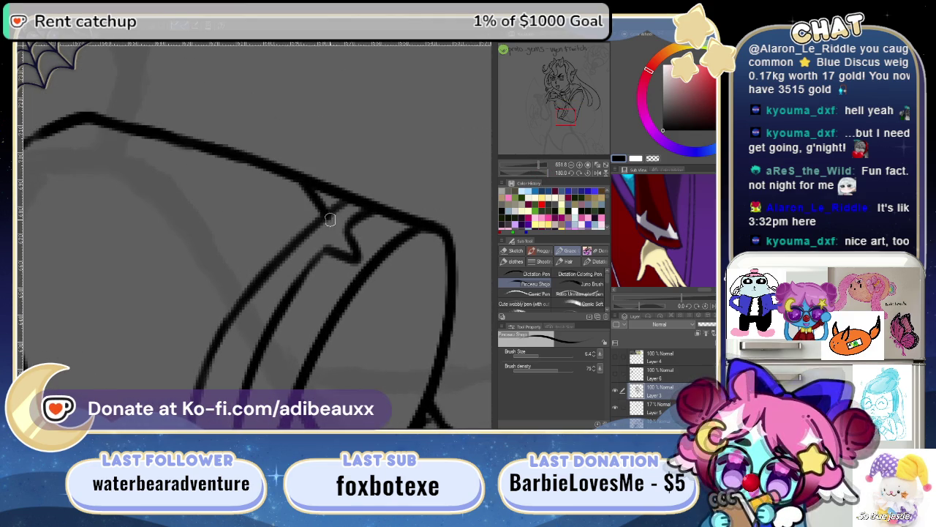
drag(309, 184, 333, 215)
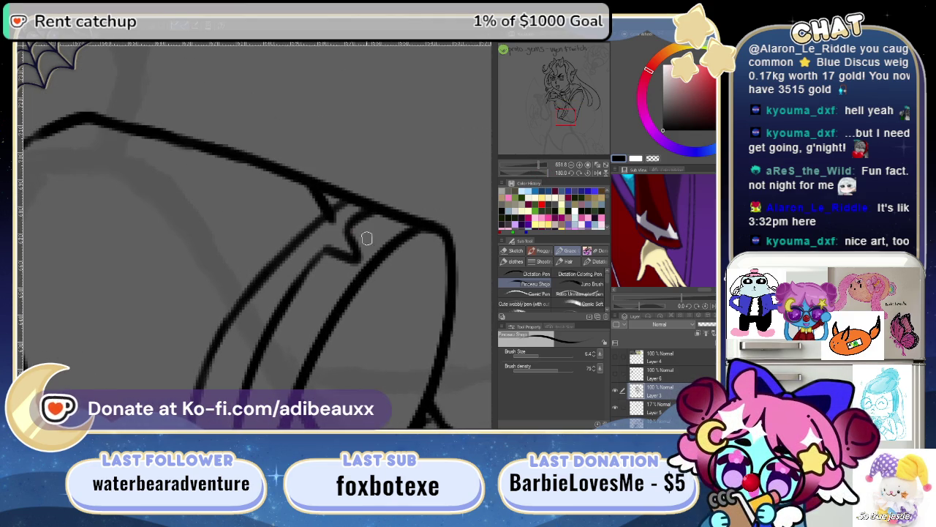
key(e)
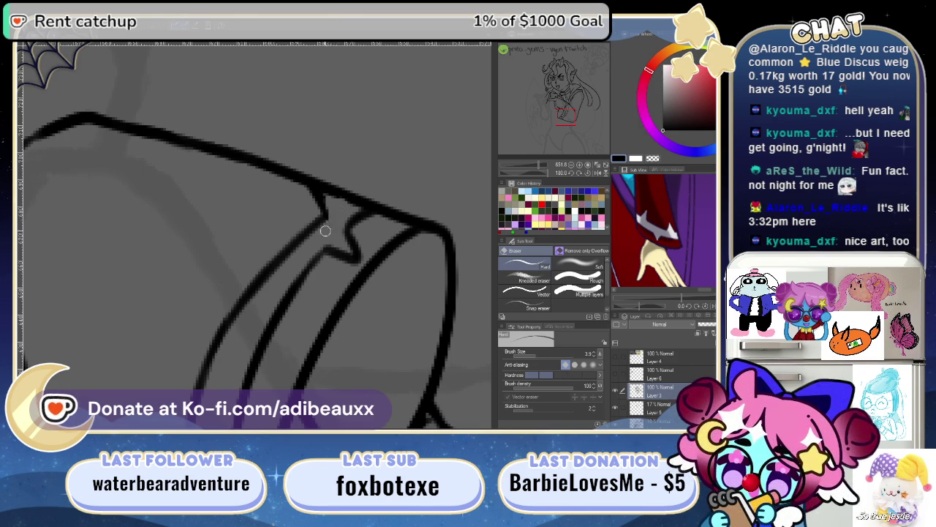
- Clean up the middle cuff line by erasing and redrawing its gap
mouse_move(385, 252)
mouse_down()
mouse_move(350, 267)
mouse_move(304, 234)
mouse_up()
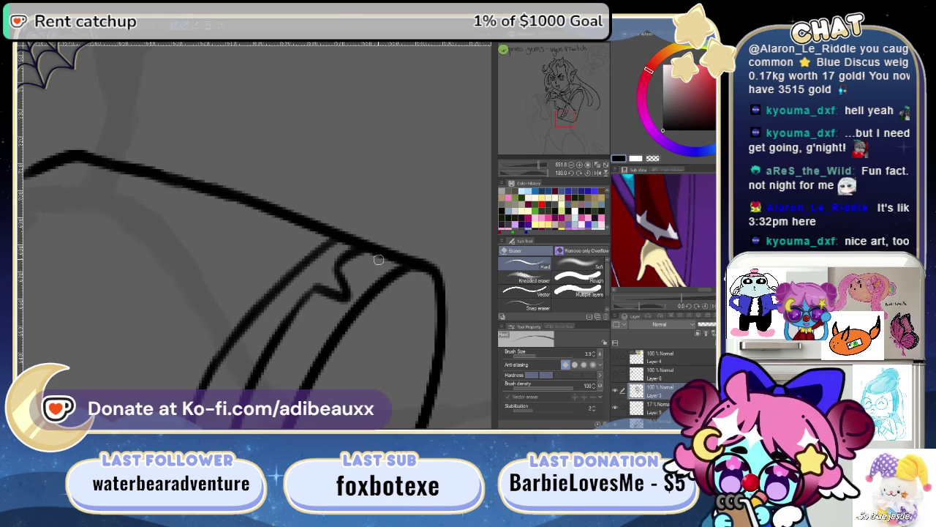
mouse_move(336, 329)
mouse_down()
mouse_move(389, 212)
mouse_move(372, 202)
mouse_move(376, 251)
mouse_move(454, 263)
mouse_move(331, 265)
mouse_move(352, 271)
mouse_up()
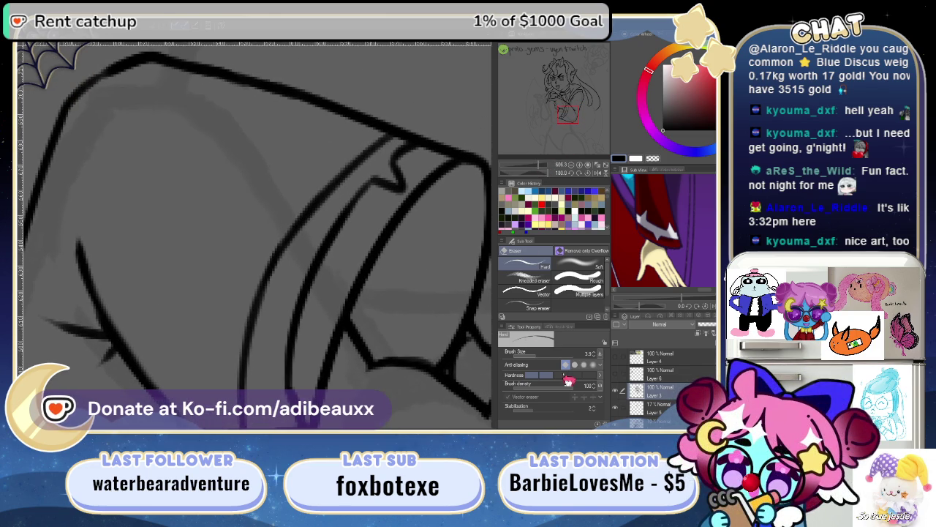
mouse_move(268, 268)
mouse_down()
mouse_move(286, 230)
mouse_move(271, 273)
mouse_up()
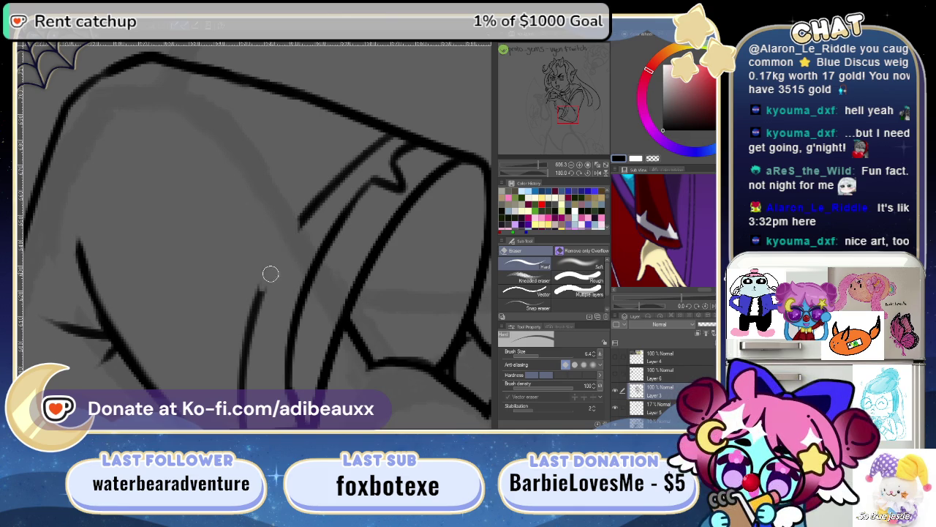
drag(300, 220, 260, 291)
drag(268, 251, 293, 222)
key(p)
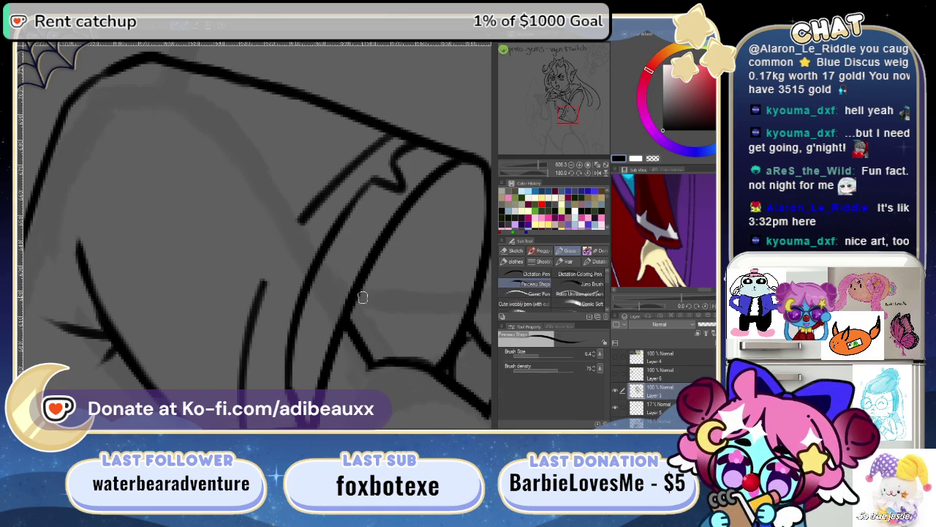
- Extend the collar line up toward the jagged collar edge, retrying the stroke
drag(363, 300, 335, 208)
drag(298, 159, 278, 194)
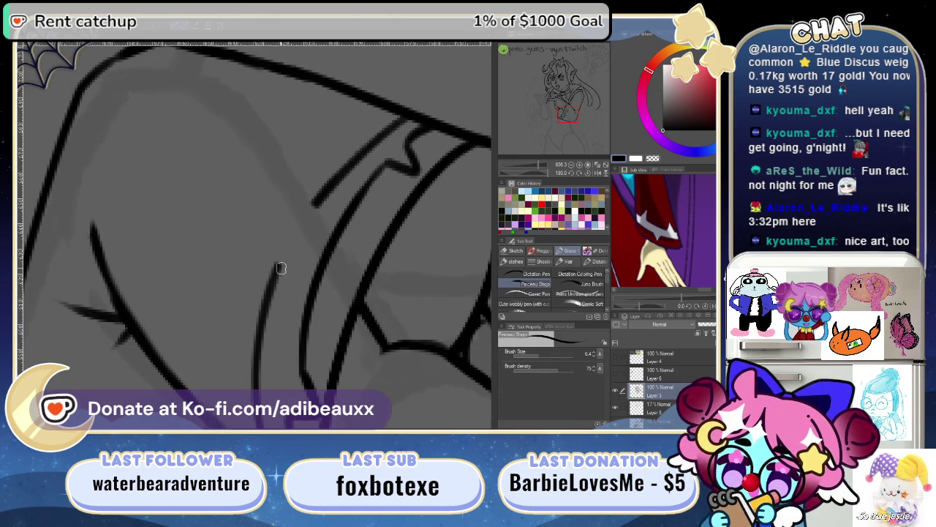
mouse_move(279, 266)
mouse_down()
mouse_move(256, 219)
mouse_move(317, 195)
mouse_up()
key(ctrl+z)
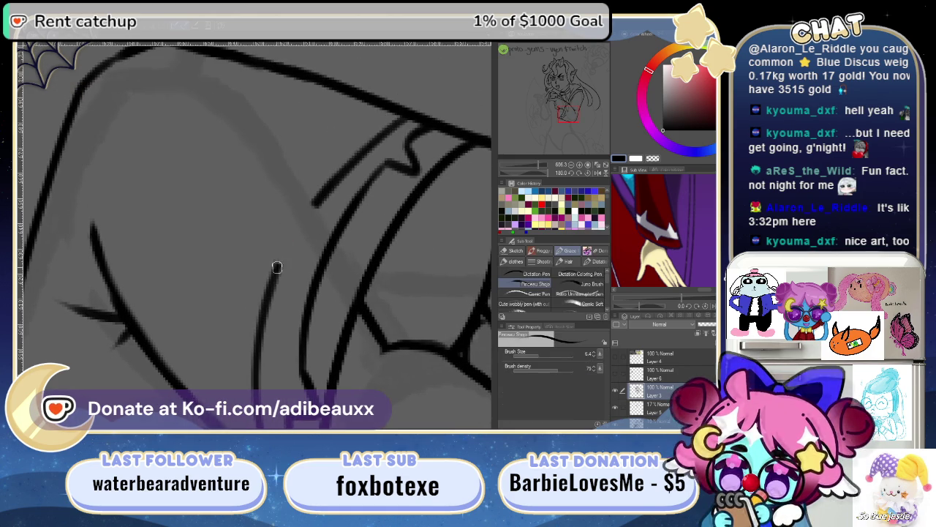
drag(257, 219, 323, 192)
key(ctrl+z)
key(ctrl+z)
drag(279, 267, 319, 199)
key(ctrl+z)
key(ctrl+z)
key(ctrl+z)
key(ctrl+z)
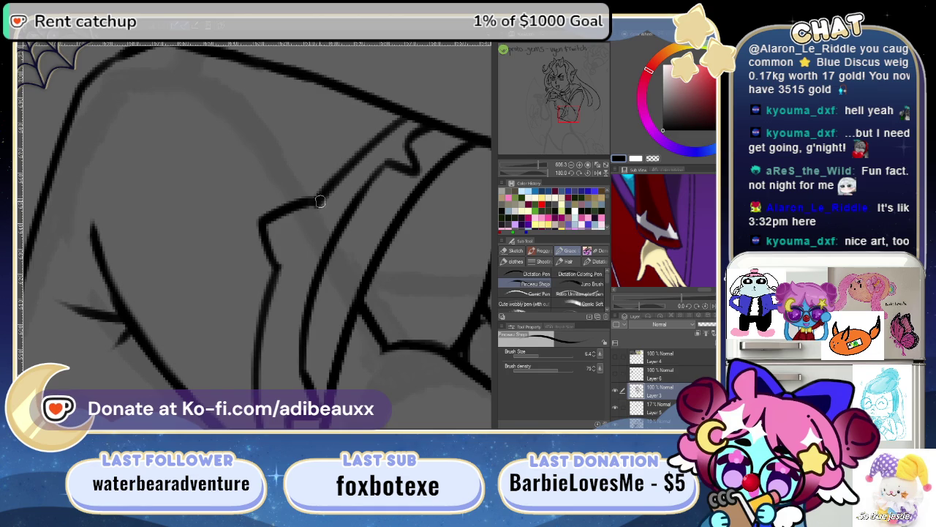
- Turn the canvas upright and ink a short stroke joining the descending line
drag(388, 181, 322, 287)
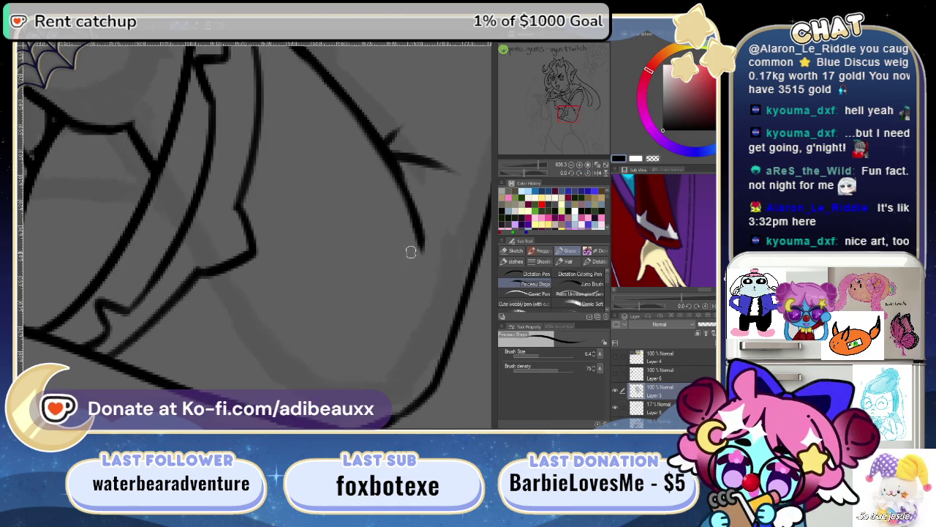
key(ctrl+z)
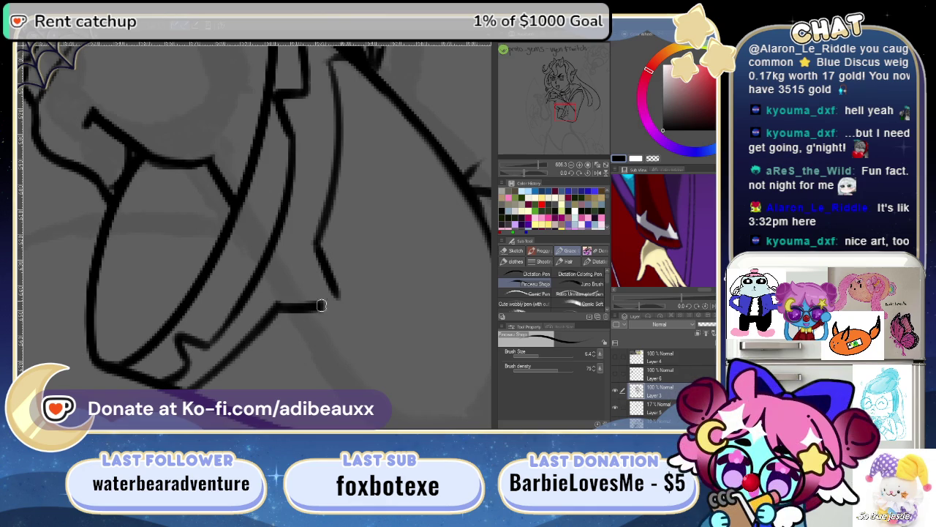
drag(303, 307, 338, 298)
key(ctrl+z)
drag(273, 307, 340, 297)
mouse_move(387, 201)
mouse_down()
mouse_move(286, 297)
mouse_move(265, 251)
mouse_move(293, 249)
mouse_up()
scroll(545, 173, down, 5)
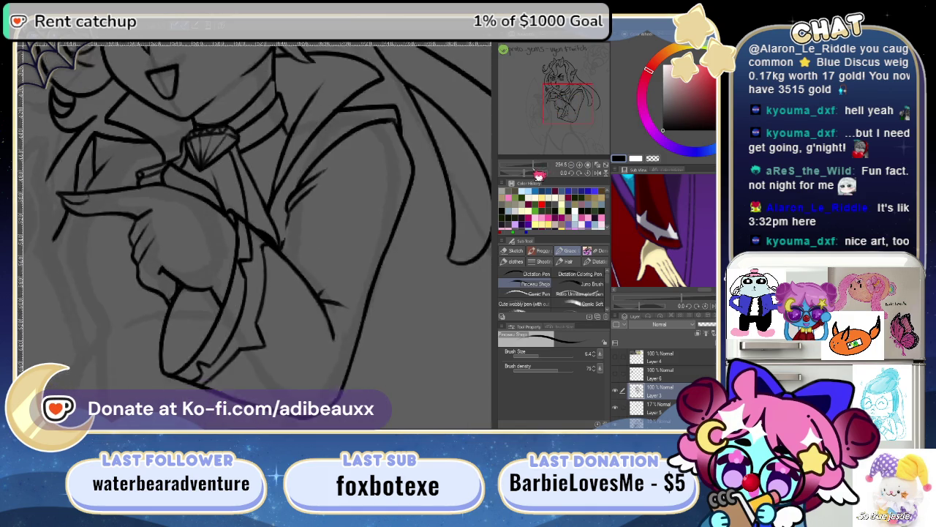
scroll(542, 182, up, 6)
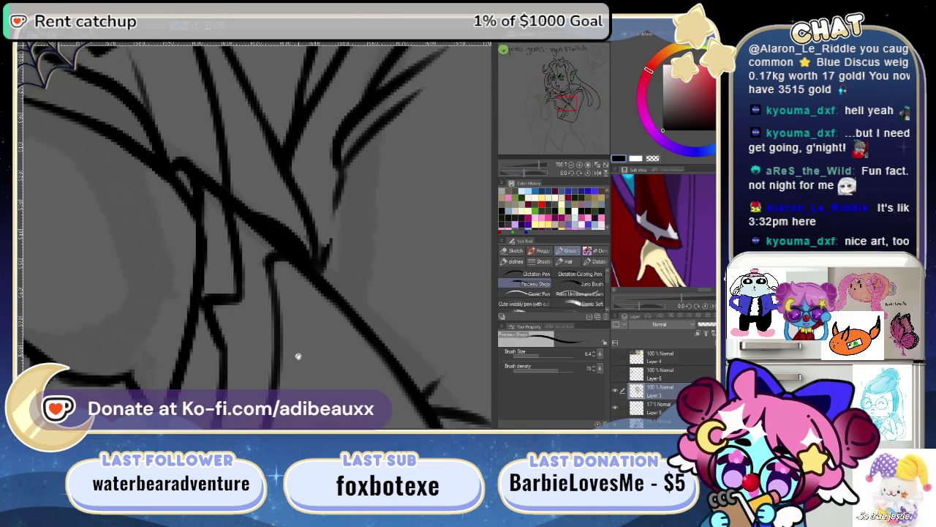
drag(299, 361, 335, 161)
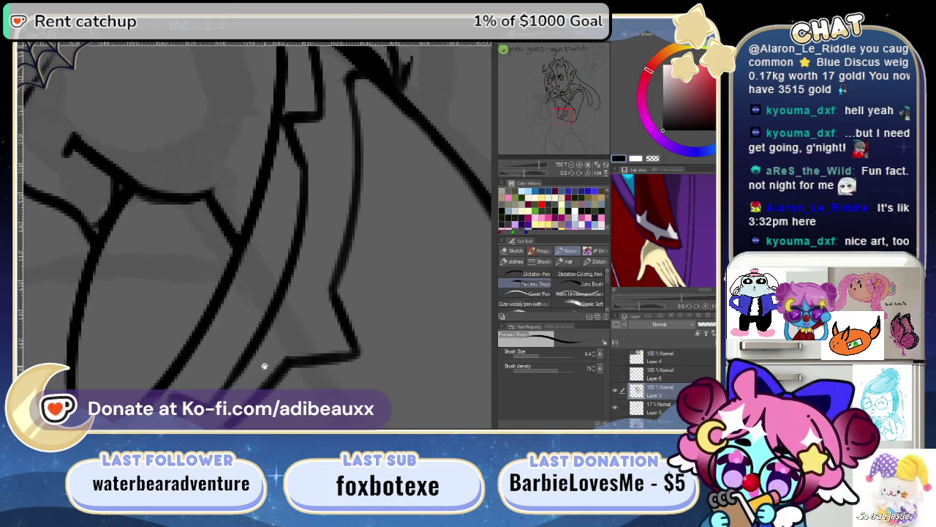
drag(264, 365, 320, 259)
key(e)
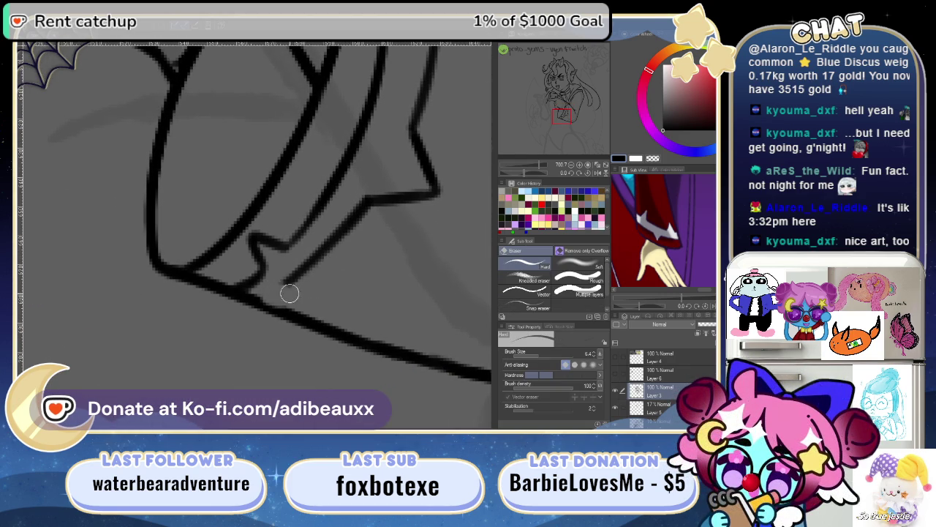
drag(286, 286, 328, 245)
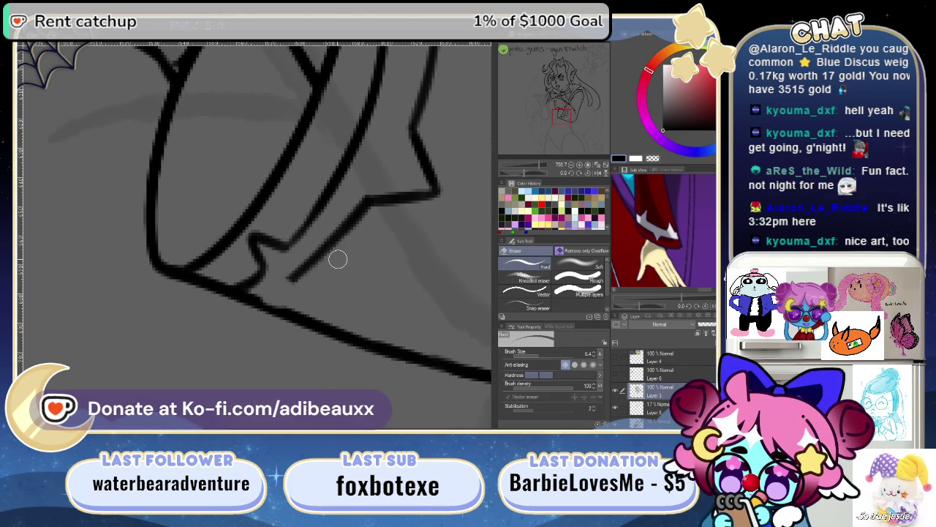
key(ctrl+z)
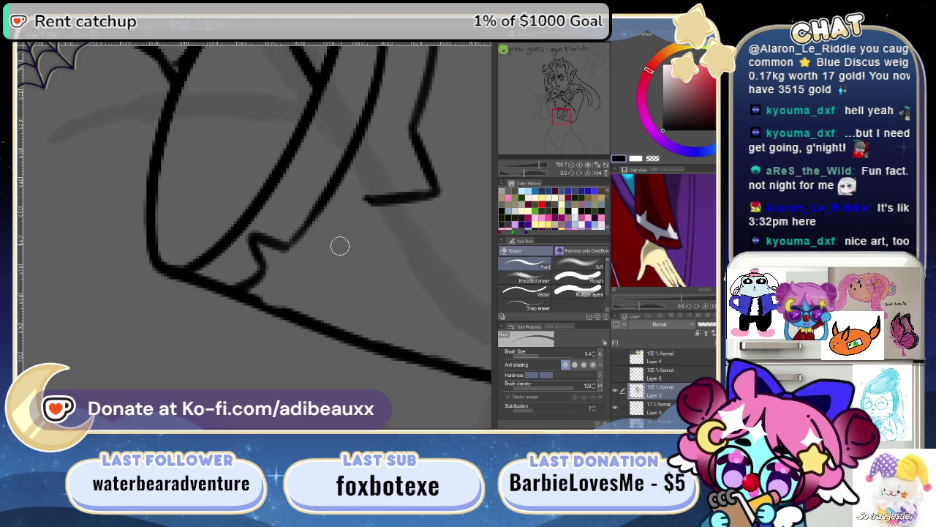
drag(524, 173, 554, 179)
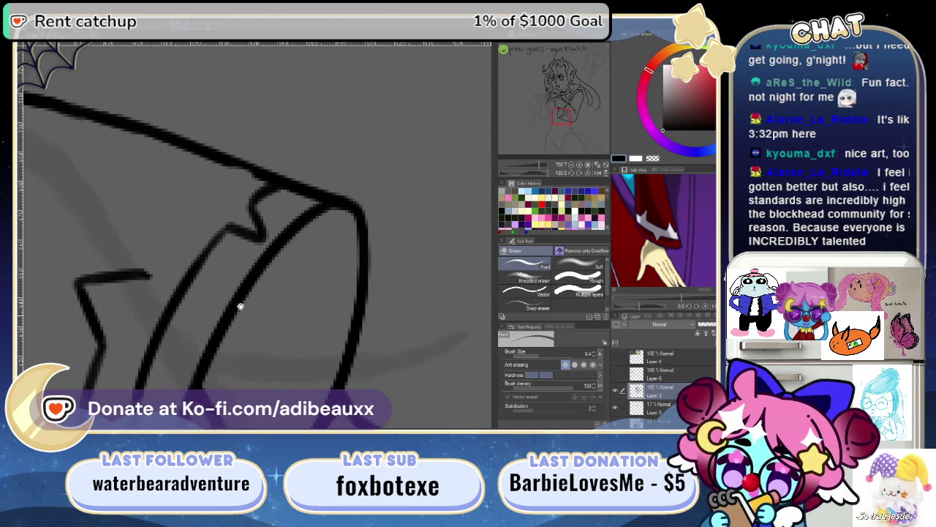
- With the pen, ink a diagonal from the collar fold up to the upper outline, thickening the joint
drag(256, 315, 373, 296)
key(p)
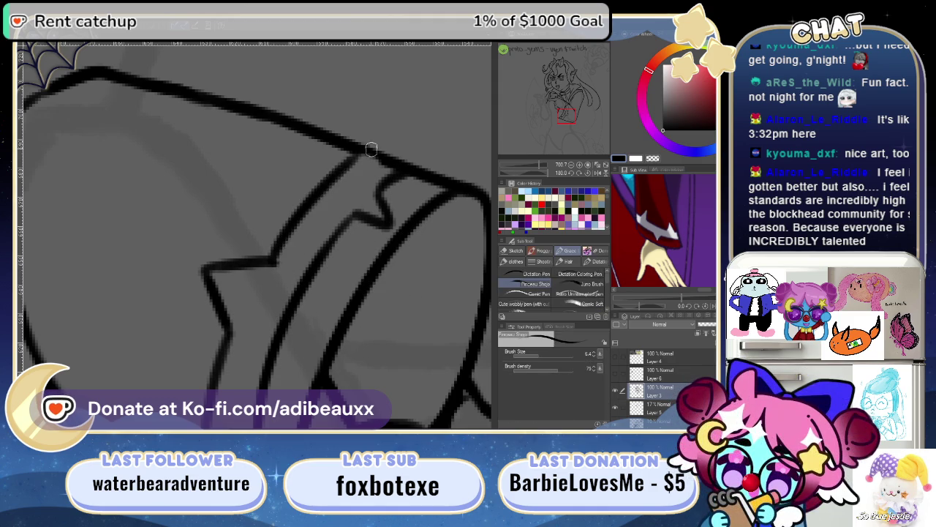
drag(273, 265, 351, 167)
key(ctrl+z)
drag(272, 265, 348, 167)
key(ctrl+z)
mouse_move(273, 263)
mouse_down()
mouse_move(324, 182)
mouse_move(348, 167)
mouse_up()
key(ctrl+z)
drag(275, 261, 335, 175)
key(ctrl+z)
drag(272, 265, 356, 155)
key(ctrl+z)
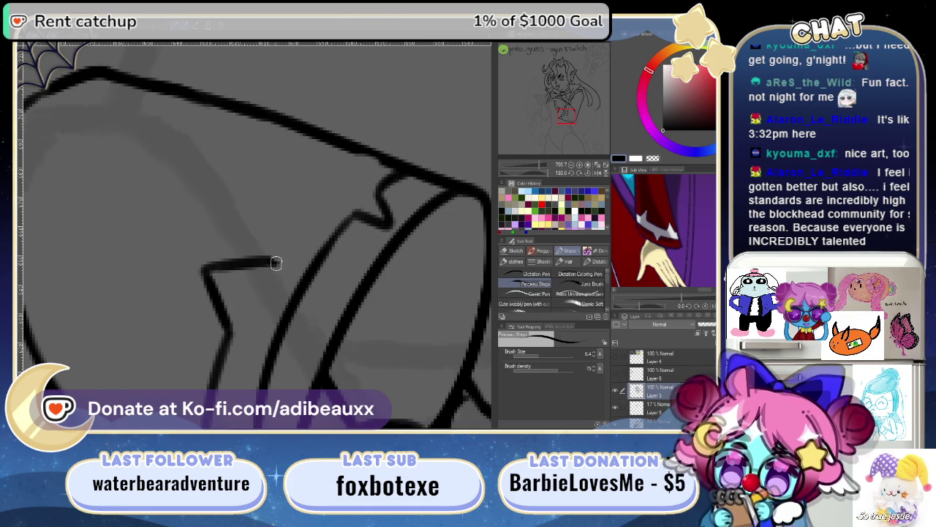
drag(272, 265, 355, 162)
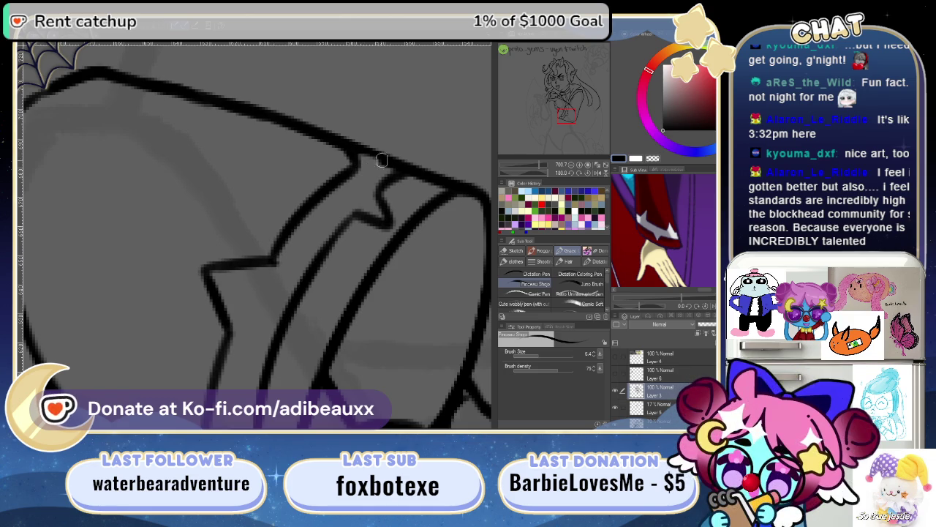
drag(417, 178, 428, 182)
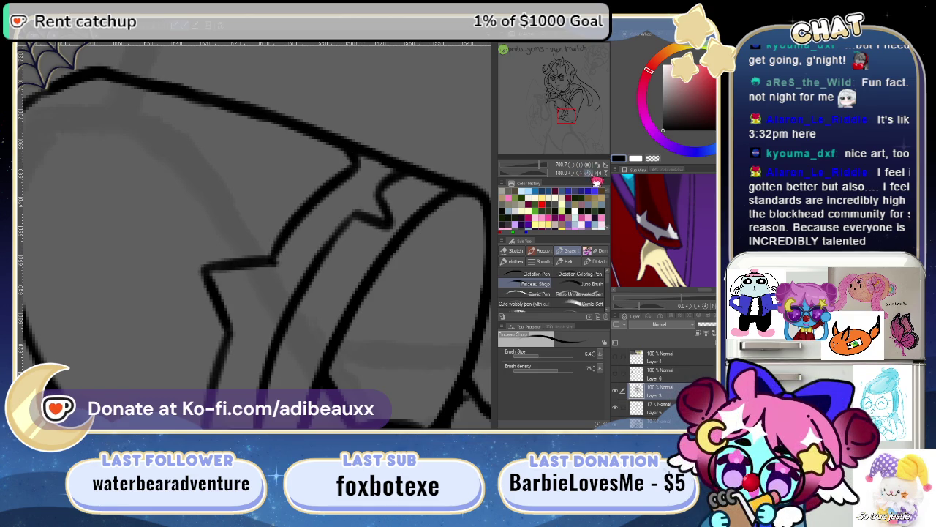
- With the canvas upright, ink a down-left stroke from the line end to the lower line
click(597, 178)
mouse_move(348, 274)
mouse_down()
mouse_move(330, 215)
mouse_move(364, 125)
mouse_move(320, 288)
mouse_move(343, 163)
mouse_move(368, 236)
mouse_up()
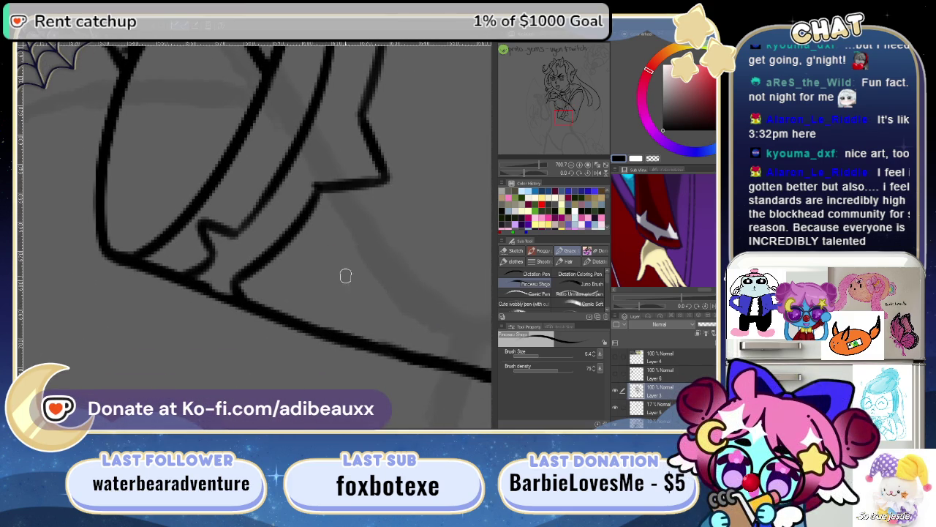
key(ctrl+z)
drag(318, 189, 253, 301)
key(ctrl+z)
key(ctrl+z)
mouse_move(304, 219)
mouse_down()
mouse_move(248, 297)
mouse_move(319, 191)
mouse_move(245, 297)
mouse_up()
key(ctrl+z)
key(ctrl+z)
drag(319, 193, 242, 289)
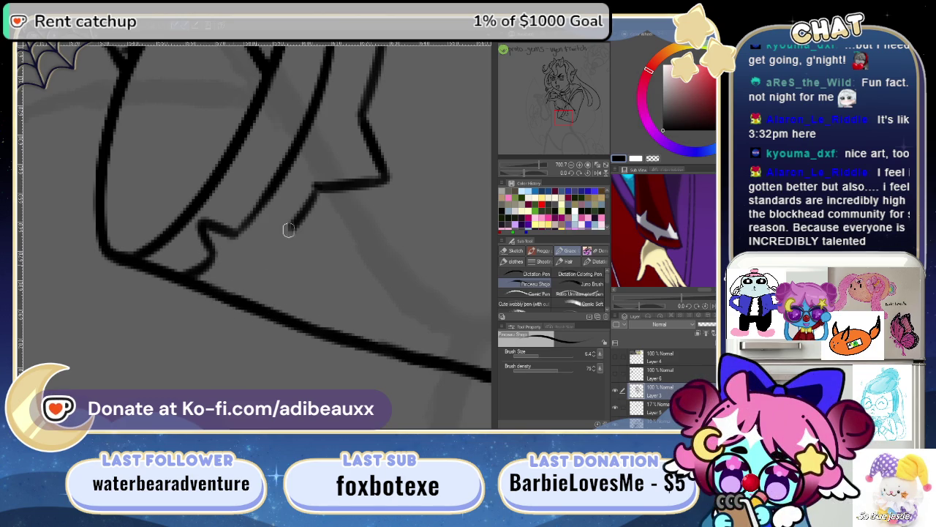
key(ctrl+z)
drag(317, 183, 230, 304)
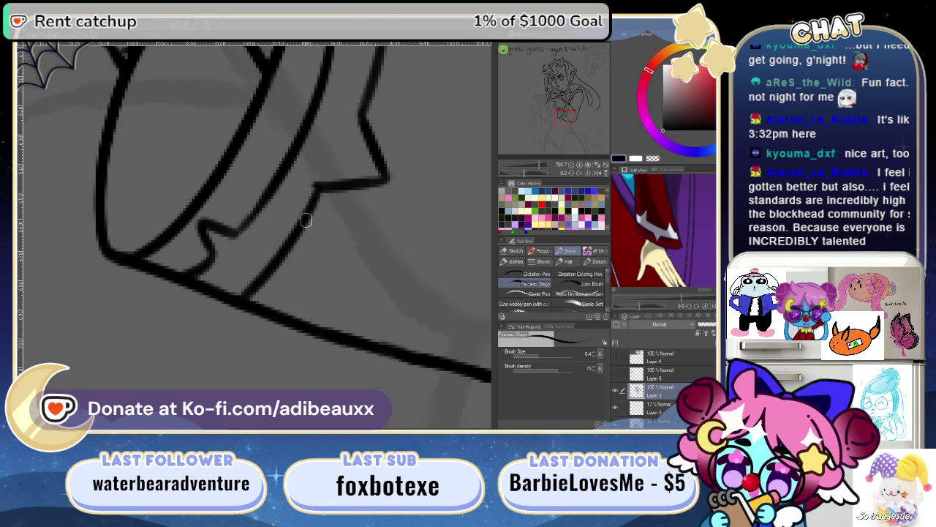
key(ctrl+z)
drag(315, 188, 251, 276)
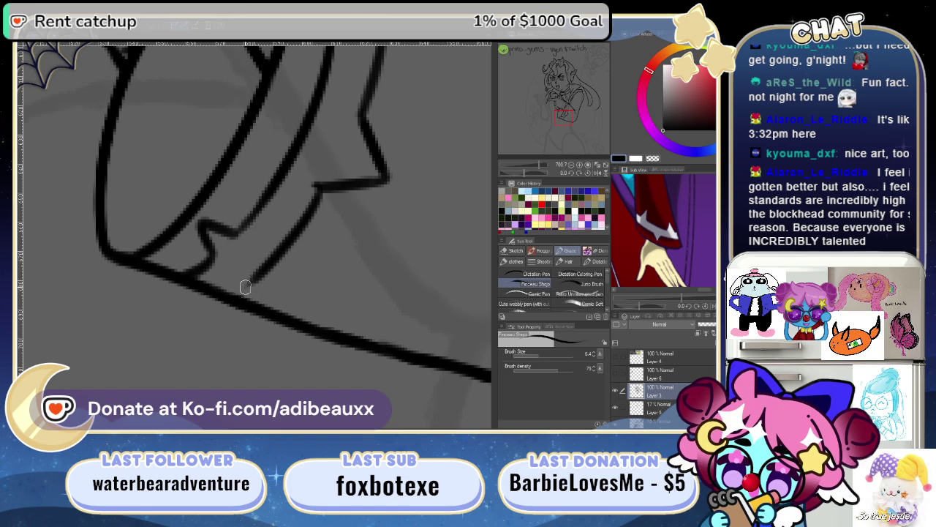
drag(251, 276, 251, 300)
- Ink a long diagonal from the sleeve's pointed fold down to the cuff's lower rim
mouse_move(314, 269)
mouse_down()
mouse_move(275, 329)
mouse_move(293, 288)
mouse_up()
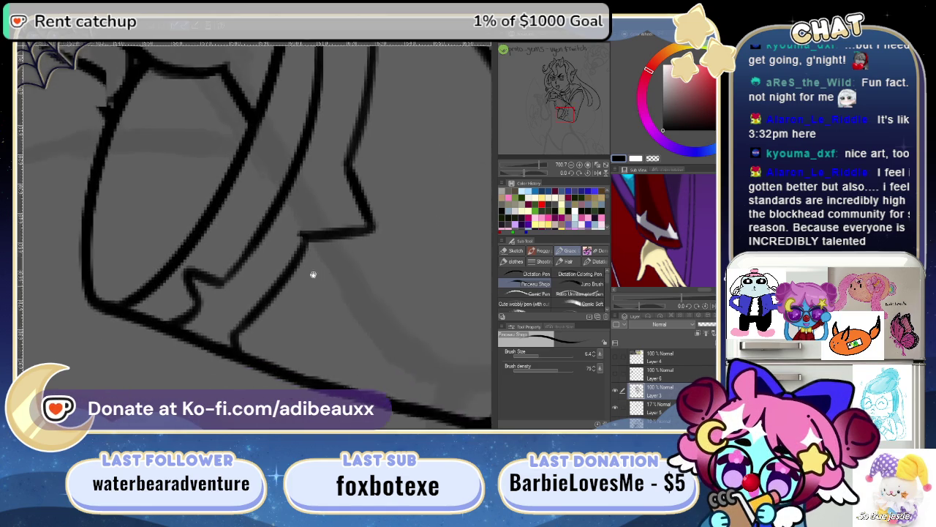
drag(327, 249, 294, 290)
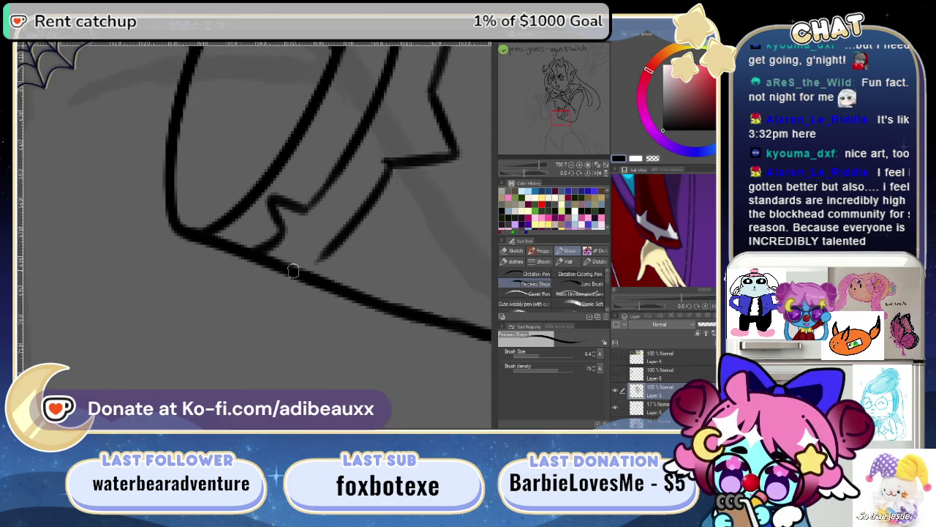
drag(392, 167, 296, 272)
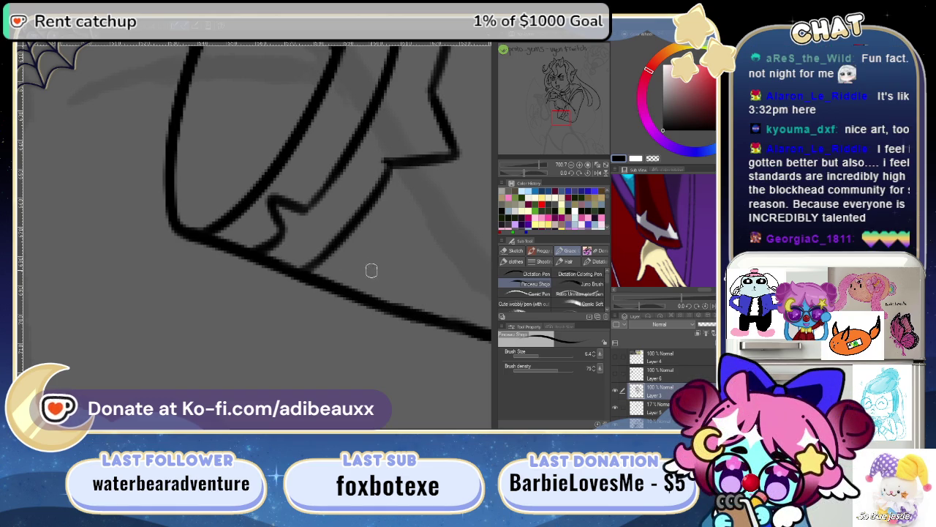
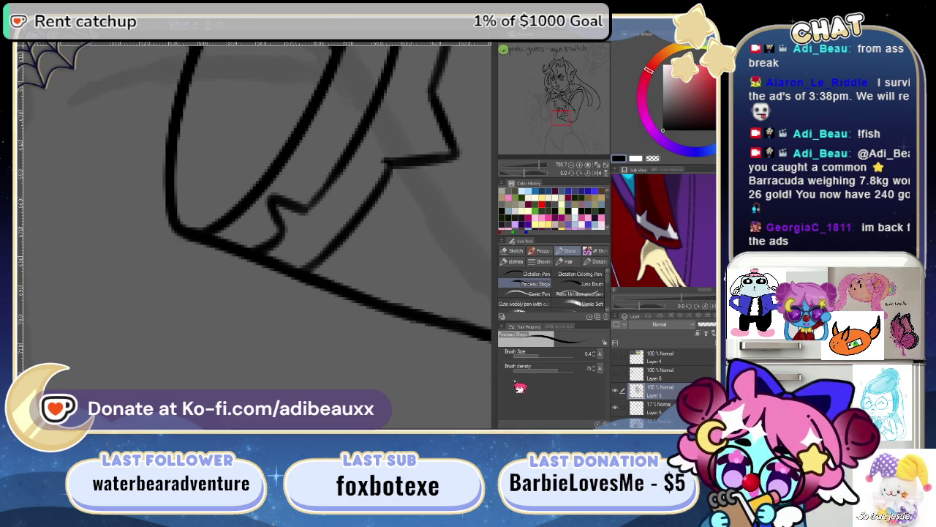
- Zoom out and frame the character's collar and tunic area
key(e)
scroll(318, 232, down, 1)
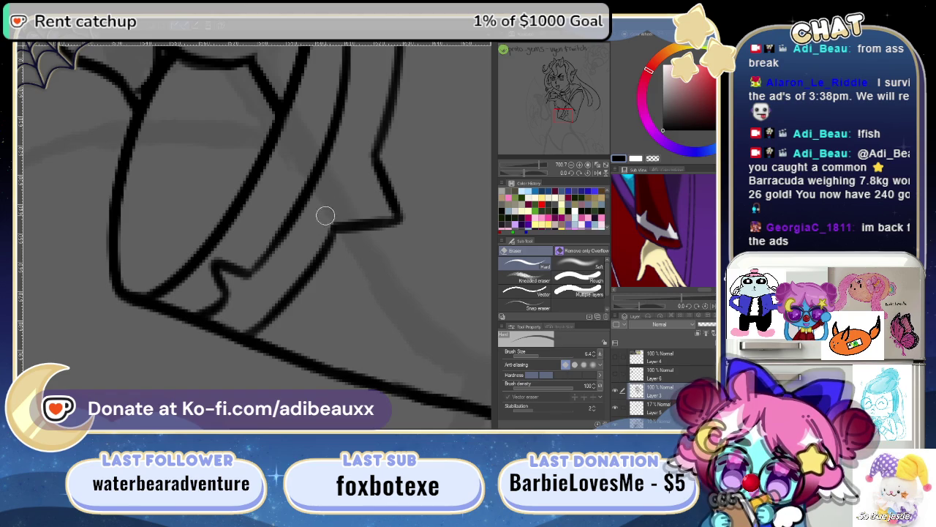
key(b)
mouse_move(552, 168)
mouse_down()
mouse_move(530, 174)
mouse_move(542, 165)
mouse_up()
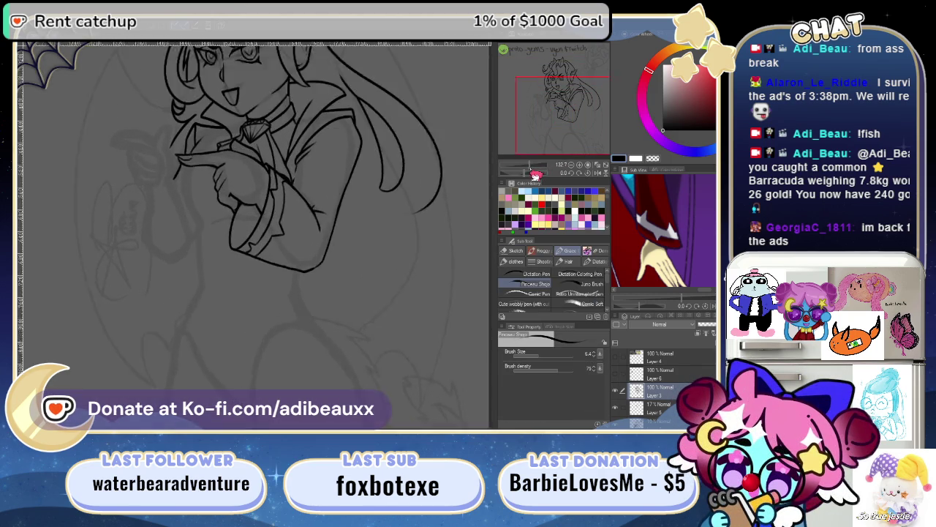
drag(425, 146, 334, 261)
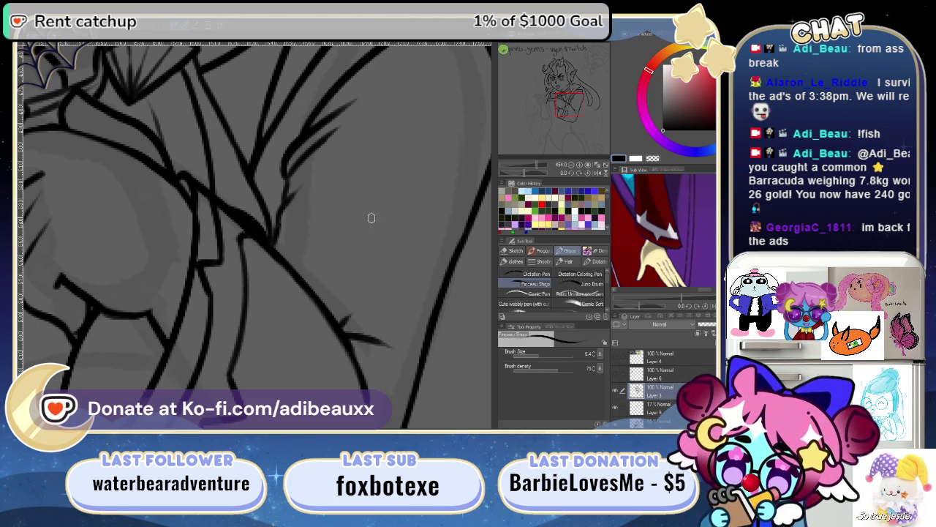
scroll(363, 196, up, 1)
scroll(363, 196, up, 1)
scroll(330, 227, down, 1)
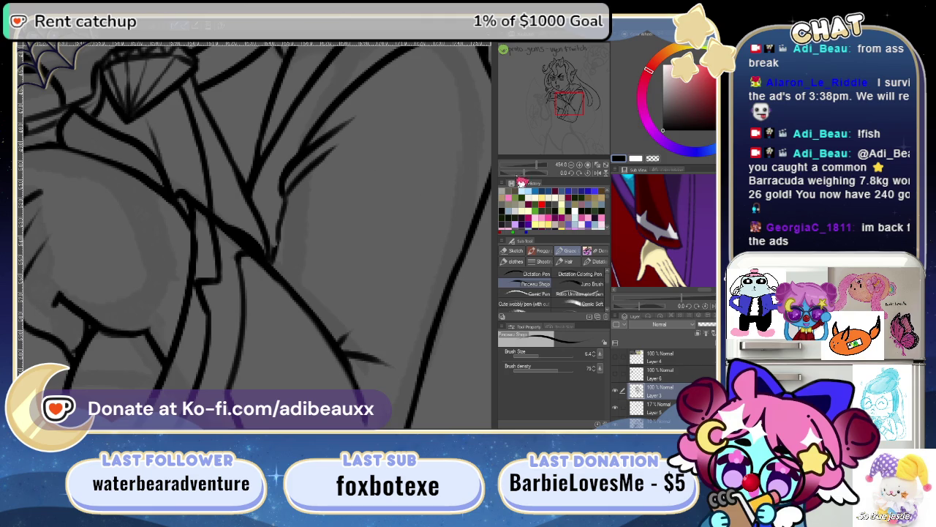
- Zoom in on the tunic fold and erase the stray faint strokes there
drag(542, 169, 546, 168)
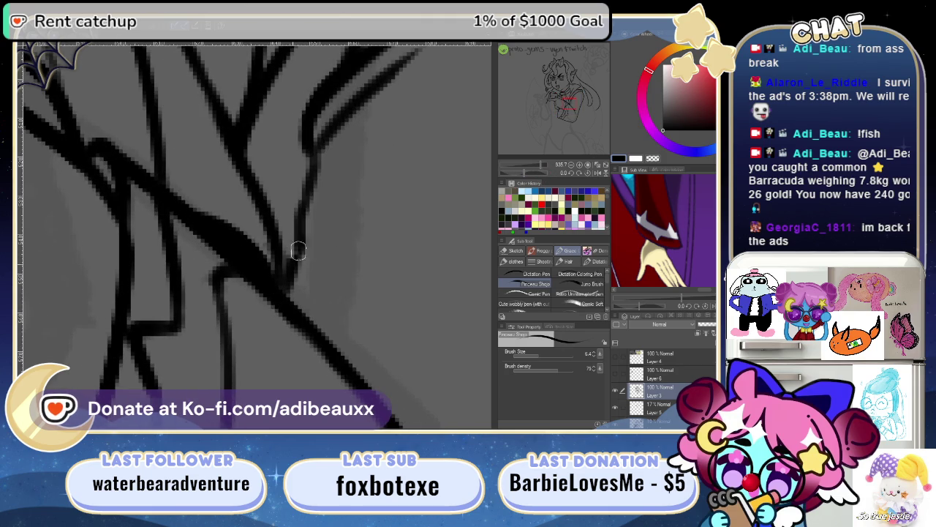
mouse_move(547, 166)
mouse_down()
mouse_move(536, 178)
mouse_move(540, 170)
mouse_up()
drag(378, 236, 245, 240)
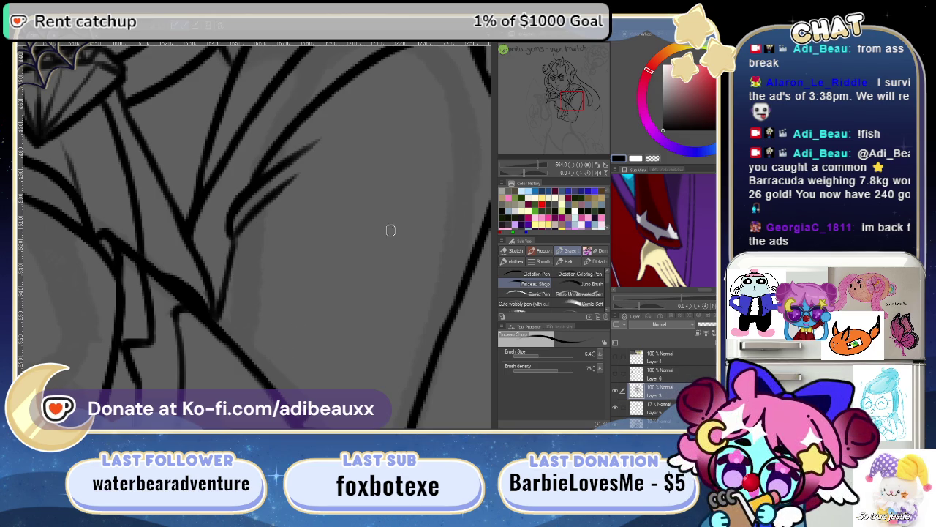
drag(542, 174, 539, 168)
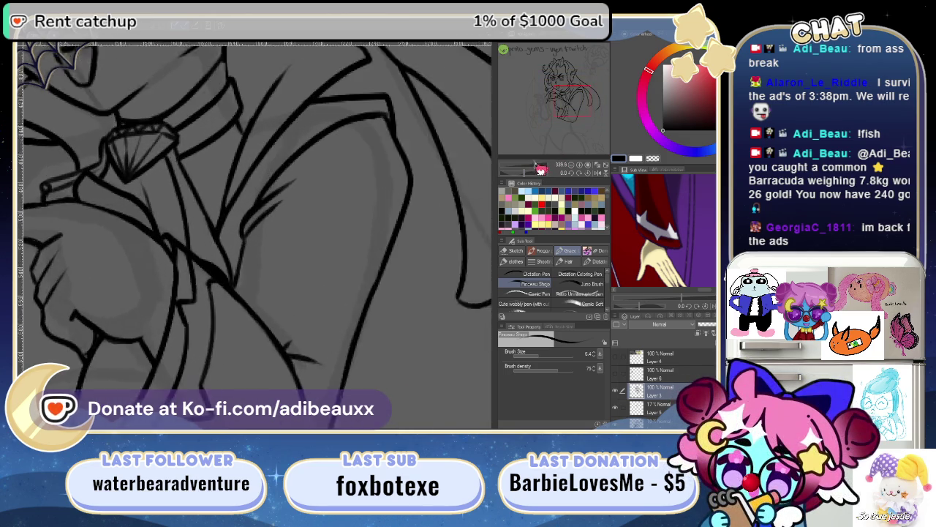
scroll(410, 286, up, 1)
scroll(299, 277, up, 1)
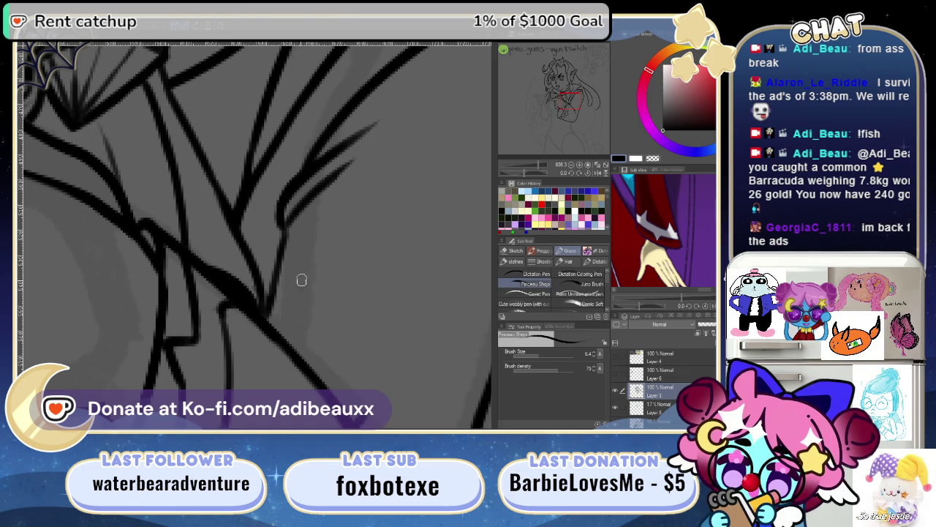
mouse_move(314, 232)
mouse_down()
mouse_move(275, 285)
mouse_move(326, 214)
mouse_up()
key(ctrl+z)
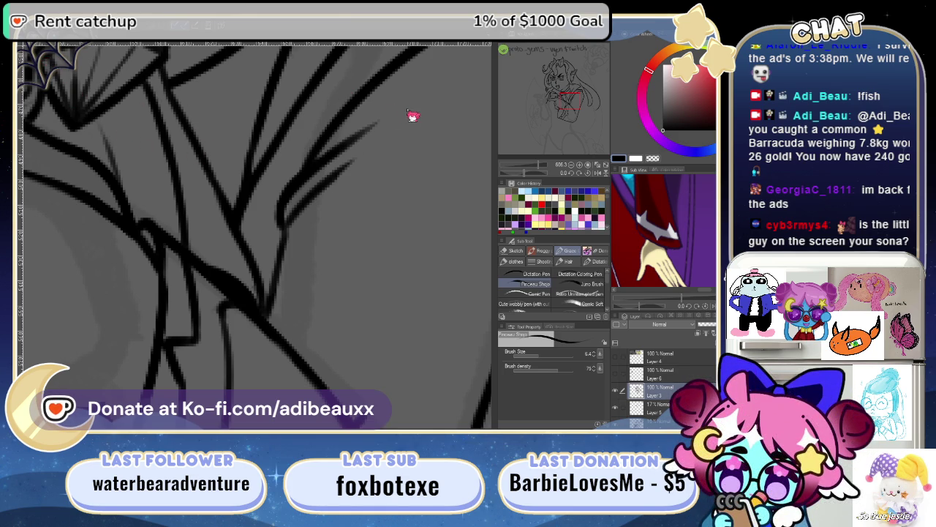
- Cycle past the chibi emote, bunny illustration and headshot sticker to the Beaux reference sheet
key(ctrl+Tab)
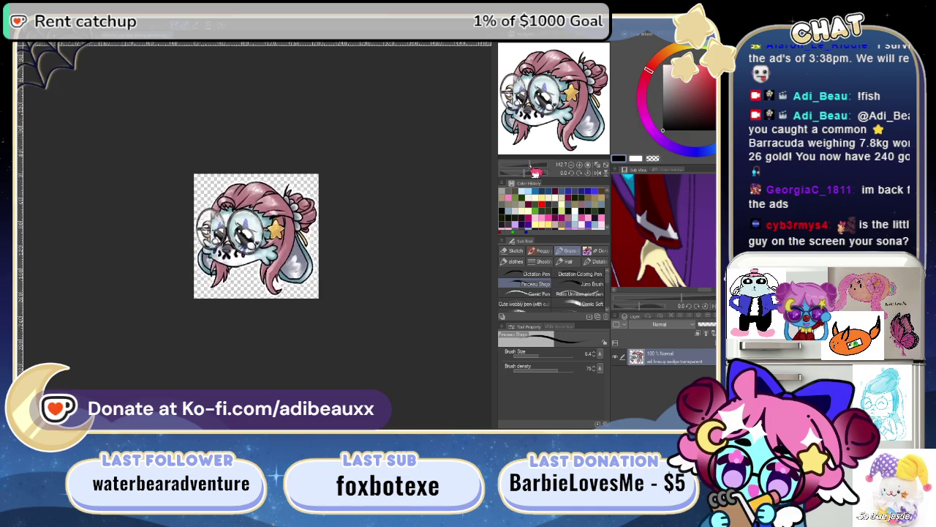
scroll(537, 173, up, 3)
scroll(536, 173, up, 2)
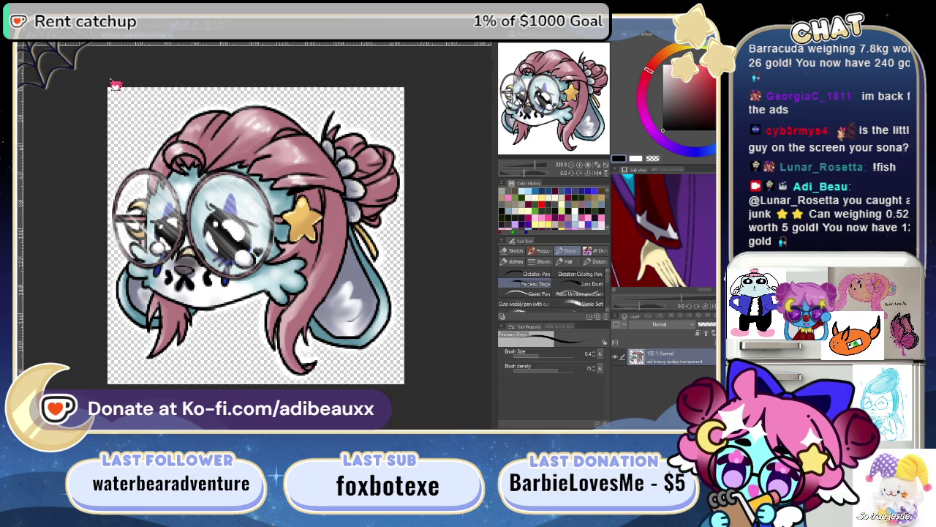
key(ctrl+Tab)
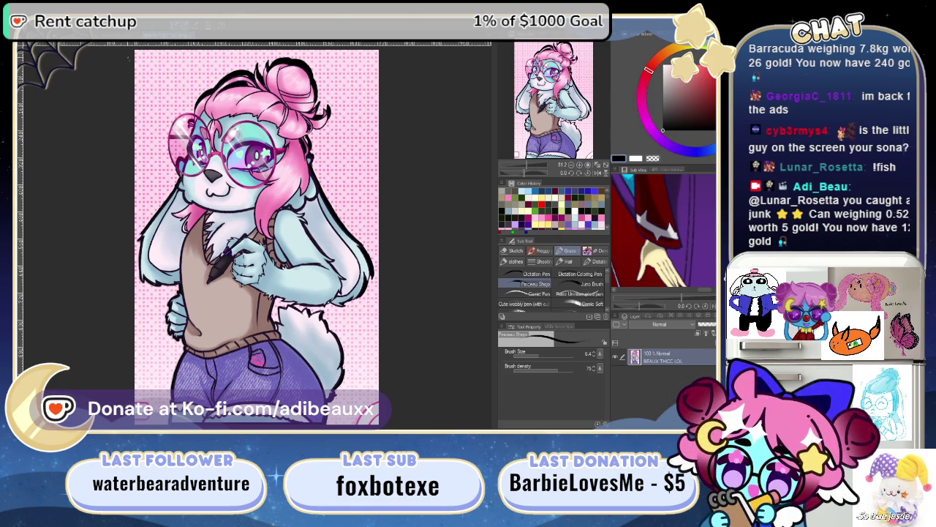
click(121, 44)
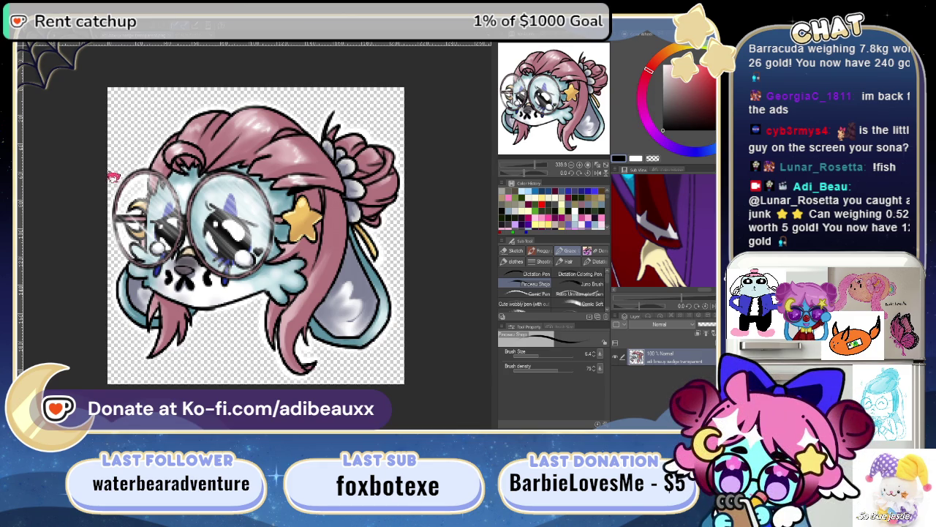
key(ctrl+Tab)
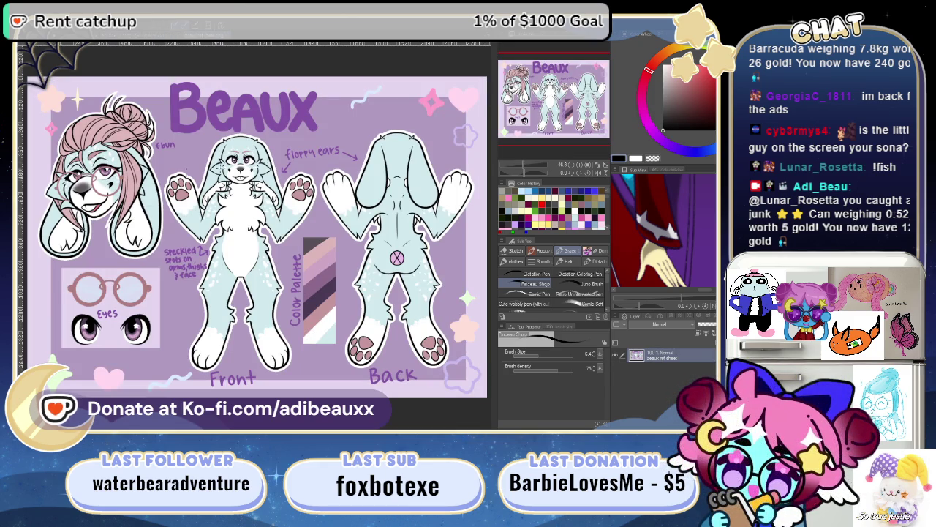
click(528, 170)
drag(530, 173, 539, 165)
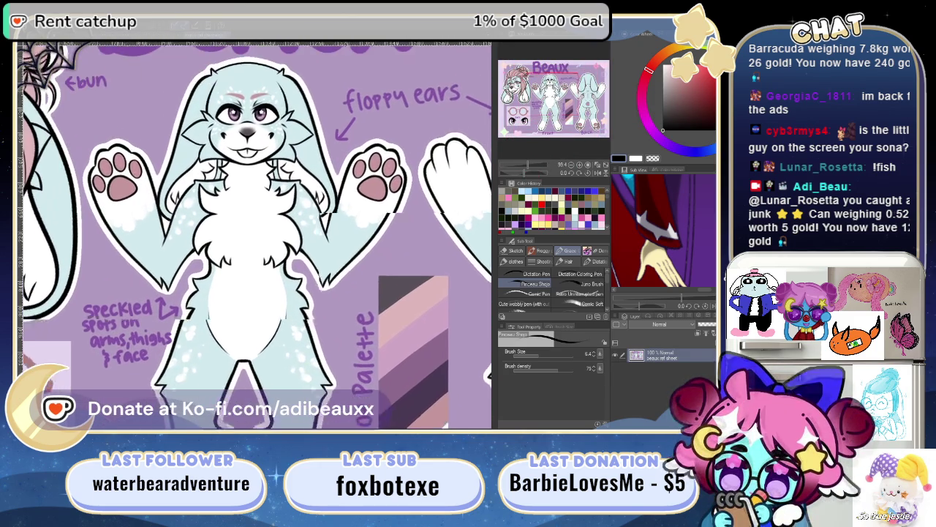
drag(552, 96, 527, 86)
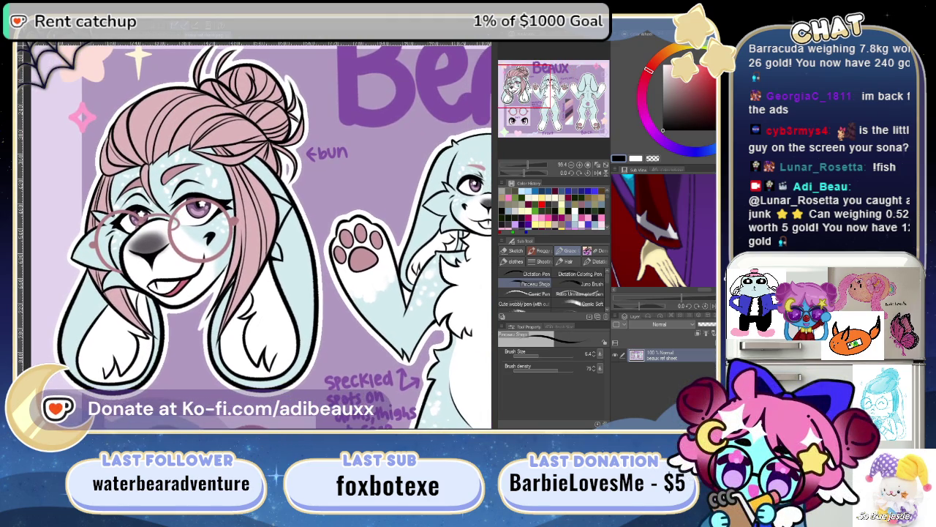
mouse_move(538, 174)
mouse_down()
mouse_move(528, 174)
mouse_move(547, 173)
mouse_up()
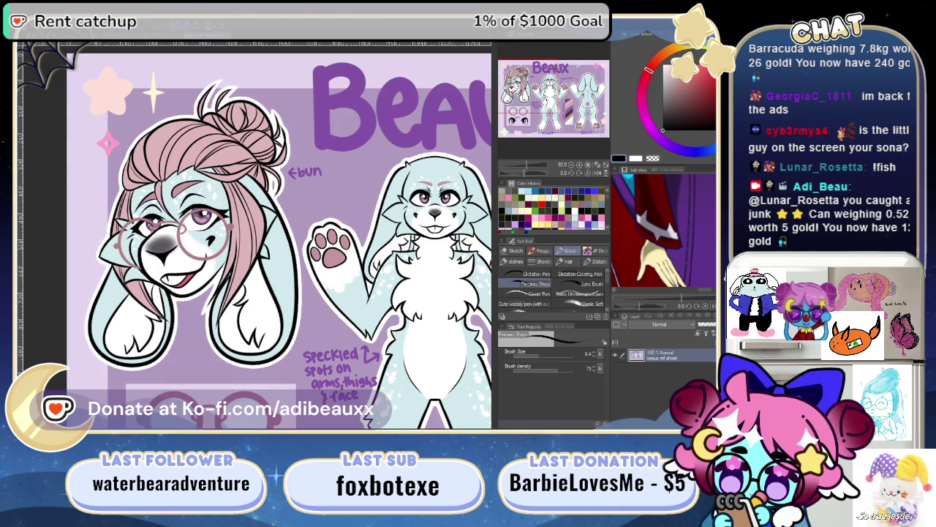
mouse_move(292, 241)
mouse_down()
mouse_move(235, 219)
mouse_move(27, 211)
mouse_up()
drag(246, 220, 226, 209)
mouse_move(292, 242)
mouse_down()
mouse_move(158, 193)
mouse_move(100, 161)
mouse_move(54, 118)
mouse_move(119, 113)
mouse_up()
drag(44, 220, 220, 234)
drag(29, 44, 129, 47)
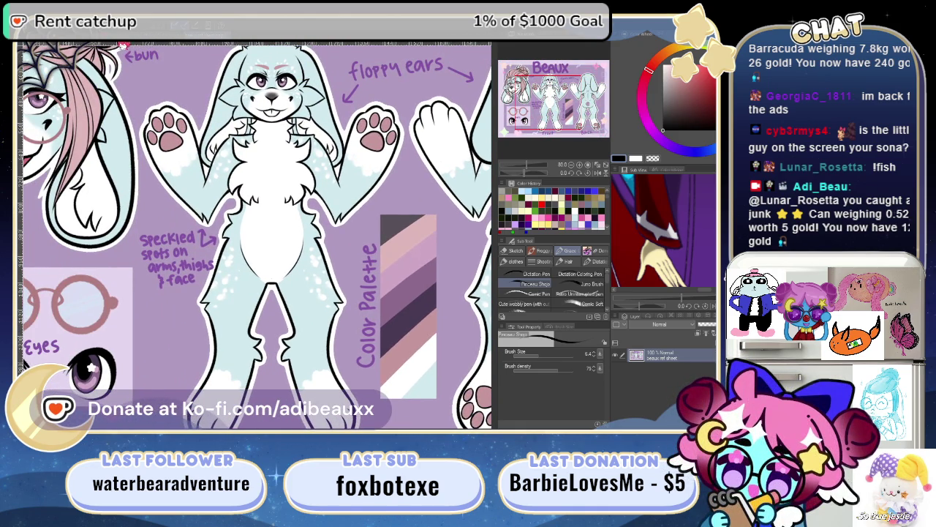
key(ctrl+Tab)
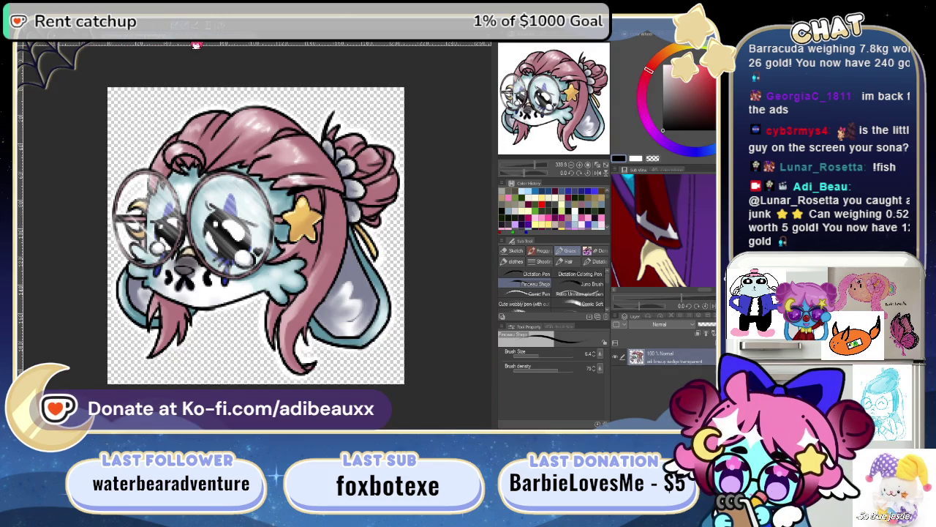
key(ctrl+Tab)
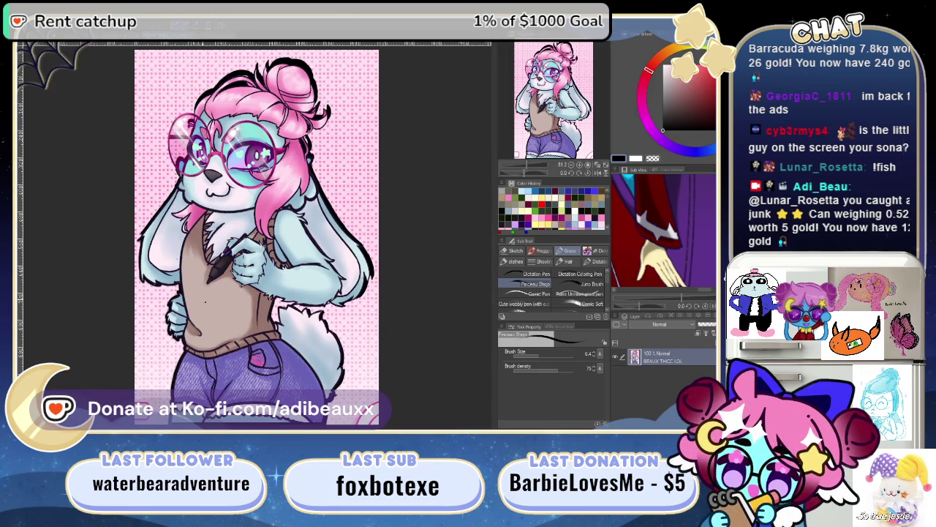
key(ctrl+Tab)
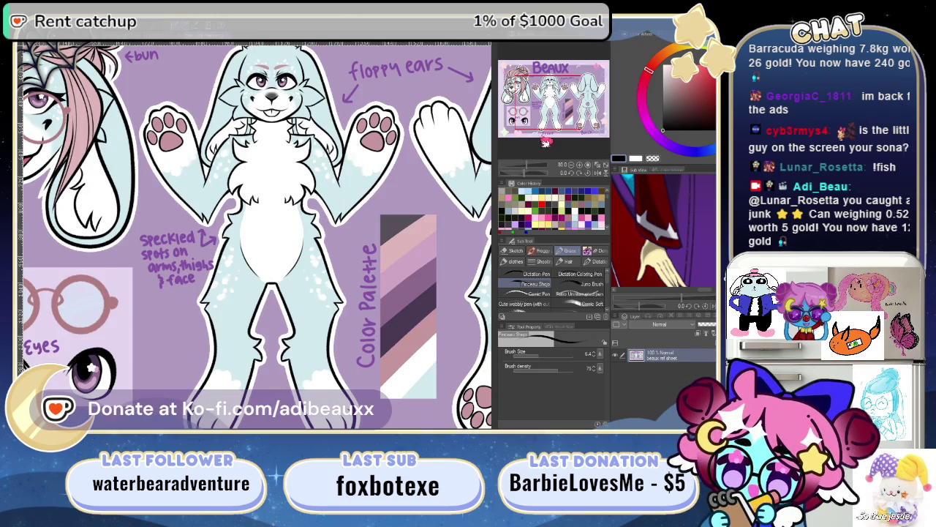
scroll(531, 166, down, 2)
scroll(529, 161, down, 1)
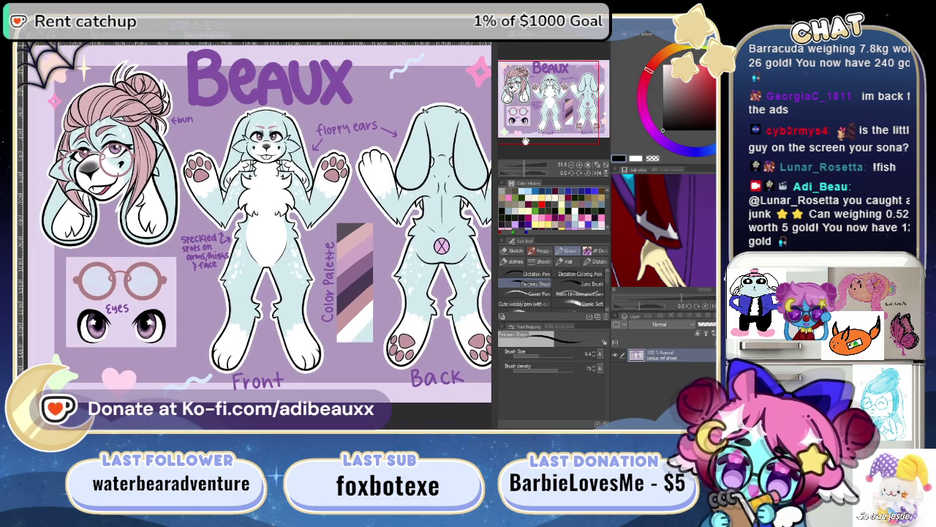
drag(554, 103, 567, 110)
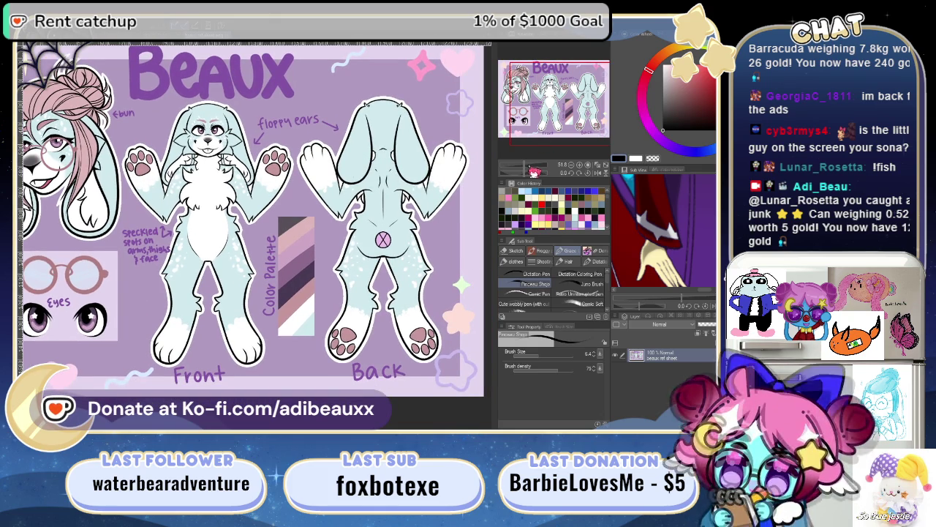
scroll(541, 164, up, 2)
scroll(541, 164, up, 1)
drag(542, 96, 522, 85)
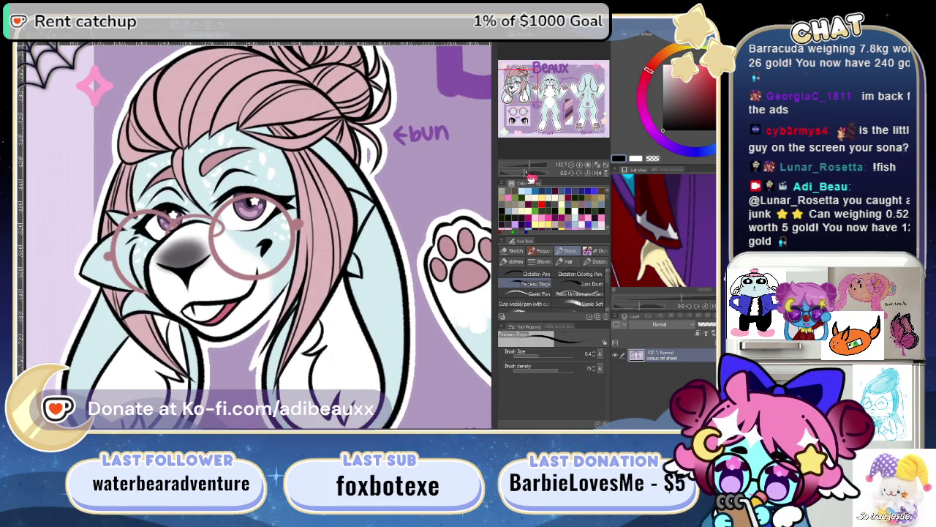
scroll(531, 178, down, 1)
scroll(531, 178, down, 1)
mouse_move(534, 97)
mouse_down()
mouse_move(570, 106)
mouse_move(547, 102)
mouse_up()
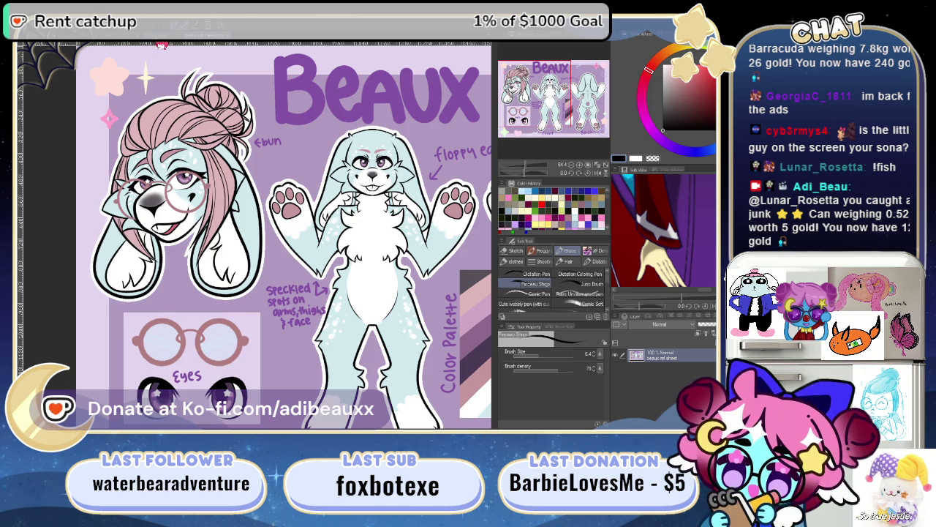
- Flip between the bunny illustration, chibi headshot and Beaux reference sheet documents
click(162, 46)
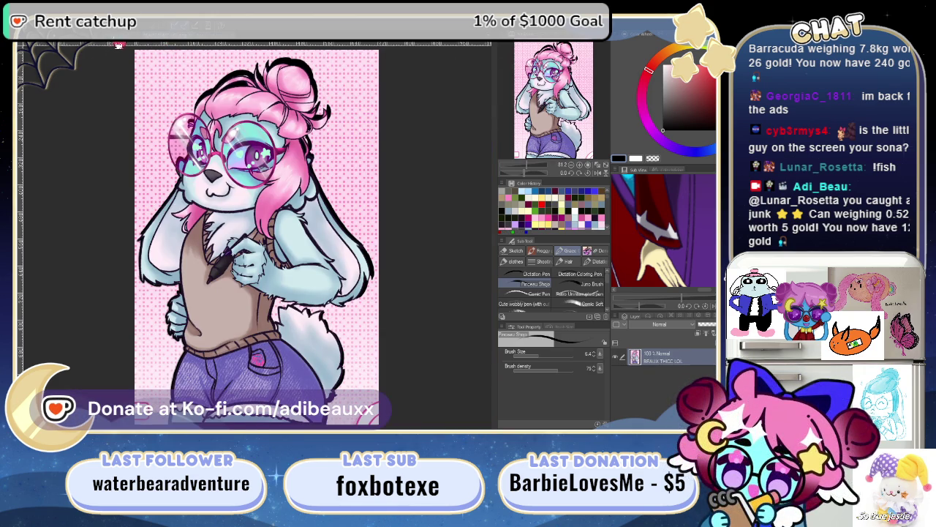
click(120, 44)
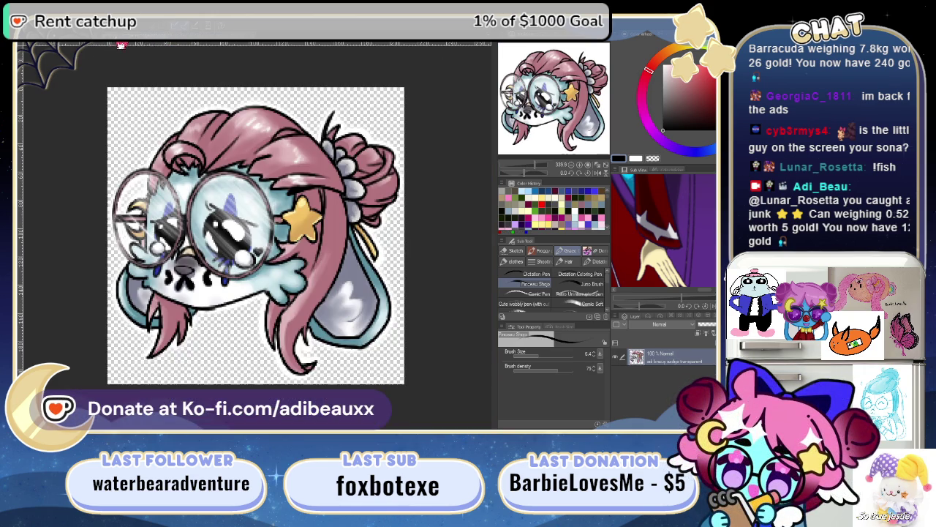
click(188, 46)
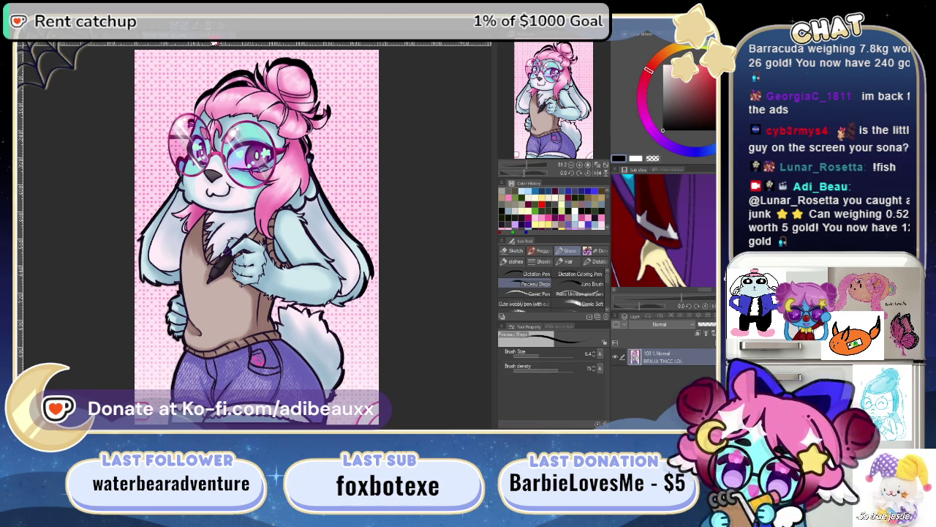
key(ctrl+Tab)
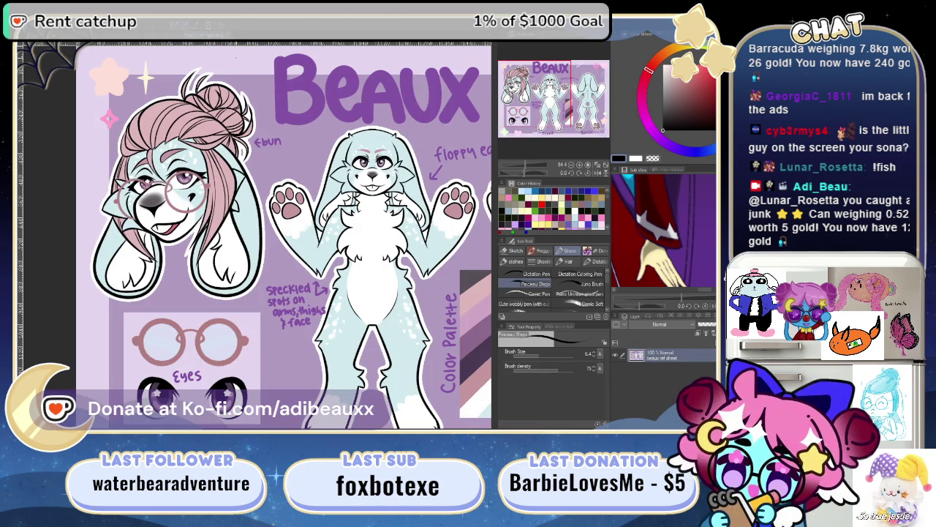
click(602, 173)
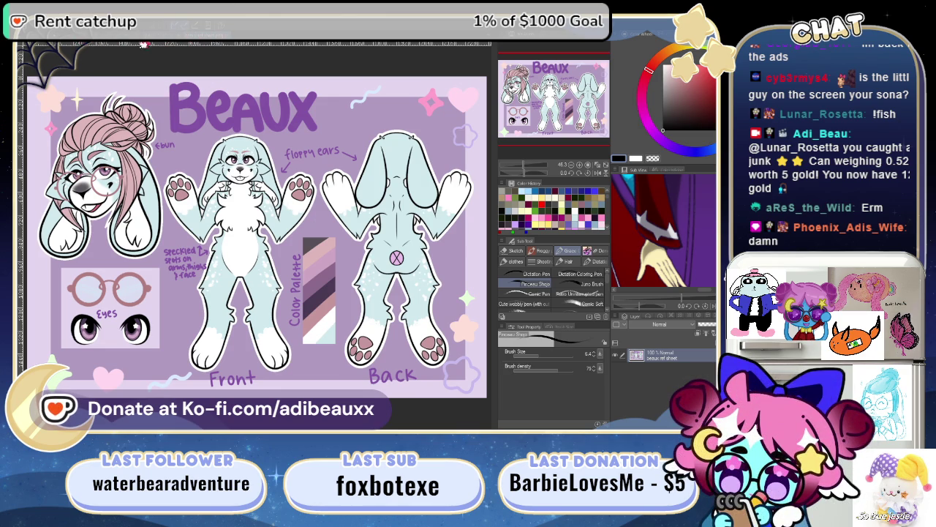
click(139, 33)
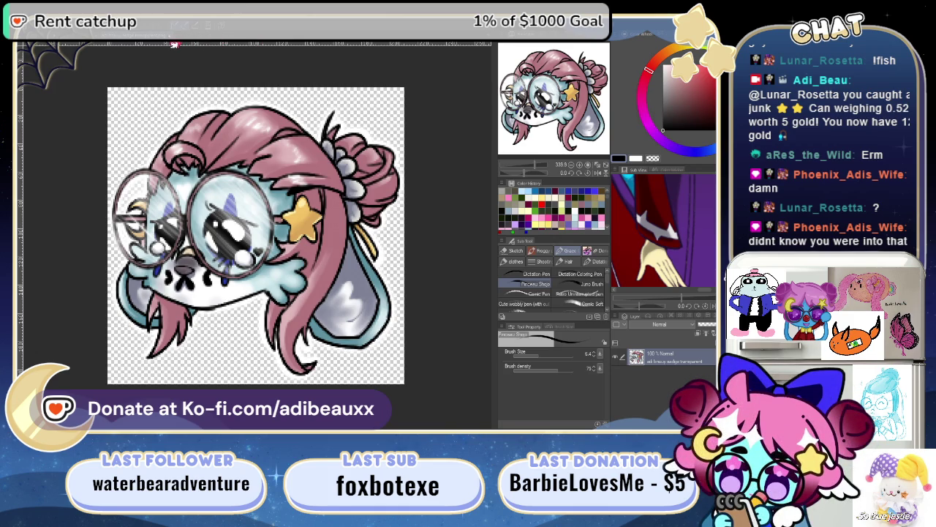
key(ctrl+Tab)
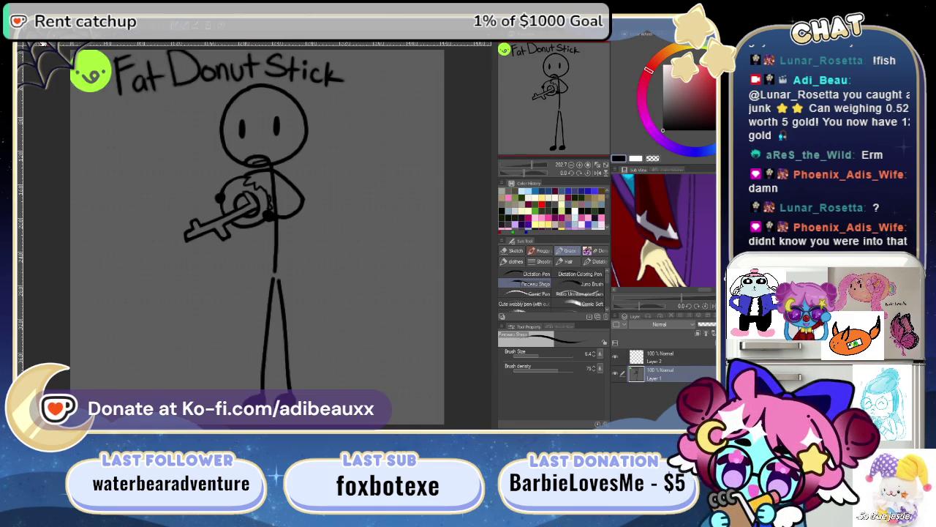
- Return to the character lineart and frame the pointing hand
key(ctrl+Tab)
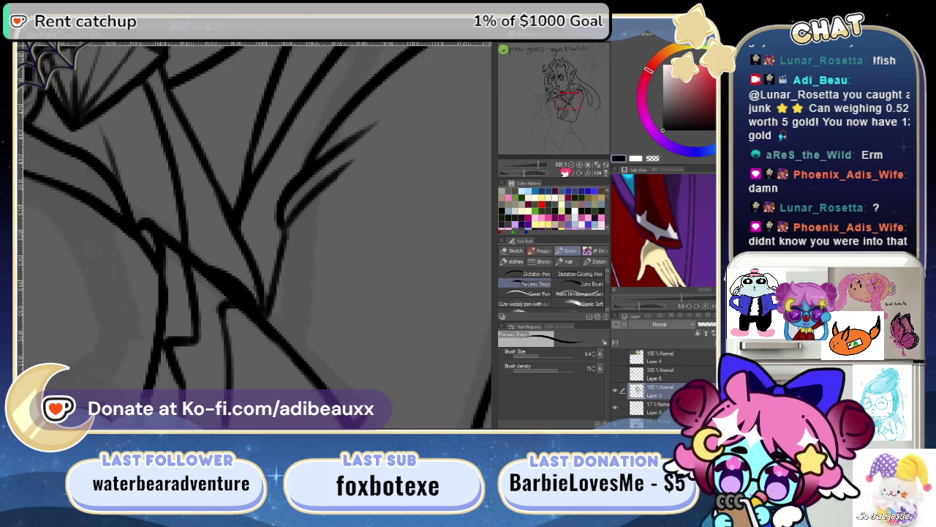
scroll(541, 170, down, 5)
scroll(541, 169, up, 2)
scroll(541, 169, up, 2)
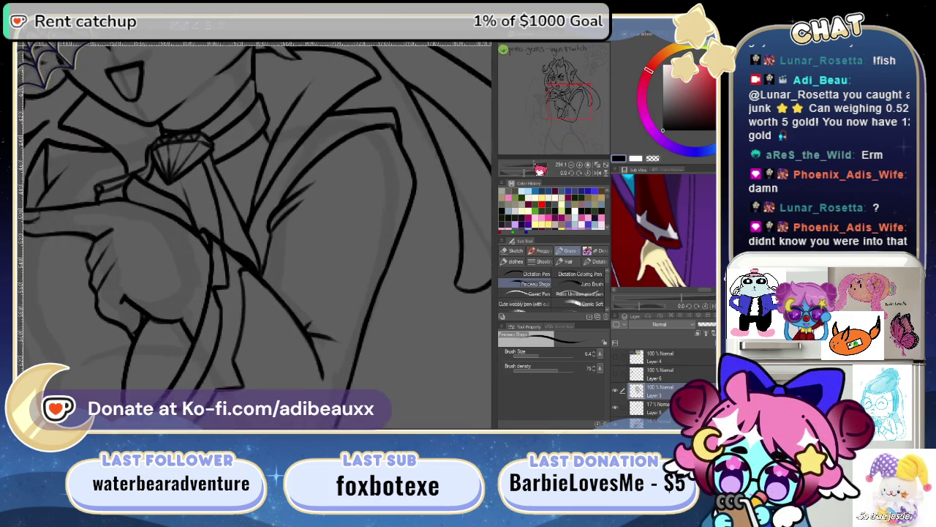
scroll(541, 171, up, 1)
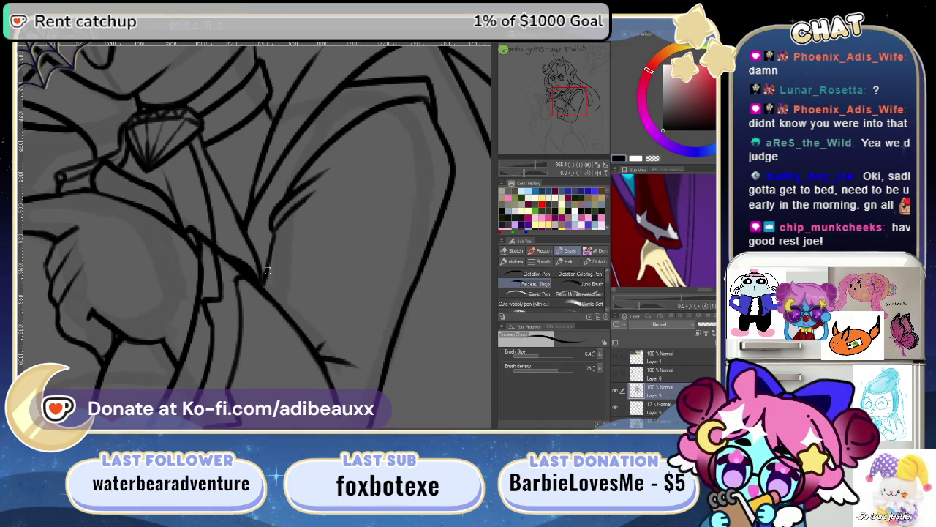
mouse_move(272, 270)
mouse_down()
mouse_move(343, 209)
mouse_move(265, 271)
mouse_move(271, 309)
mouse_move(346, 285)
mouse_up()
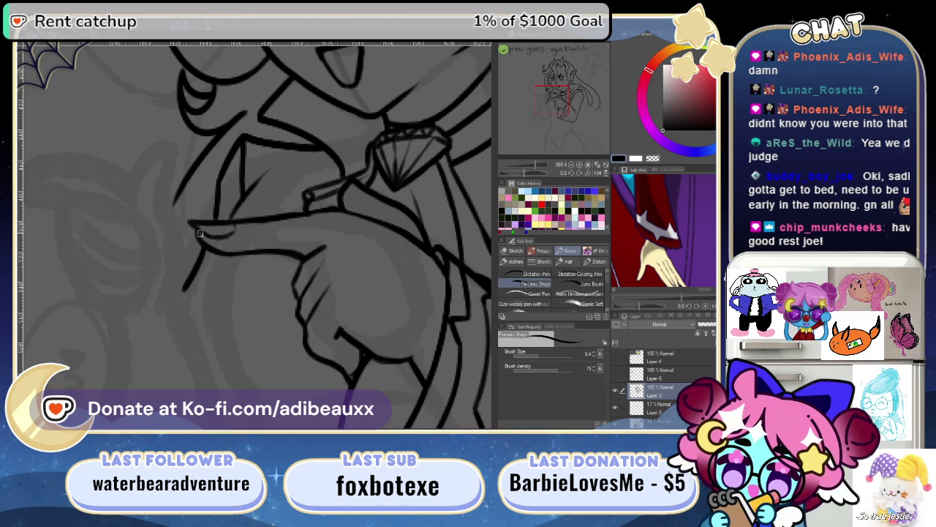
mouse_move(309, 331)
mouse_down()
mouse_move(151, 278)
mouse_move(195, 316)
mouse_move(255, 282)
mouse_up()
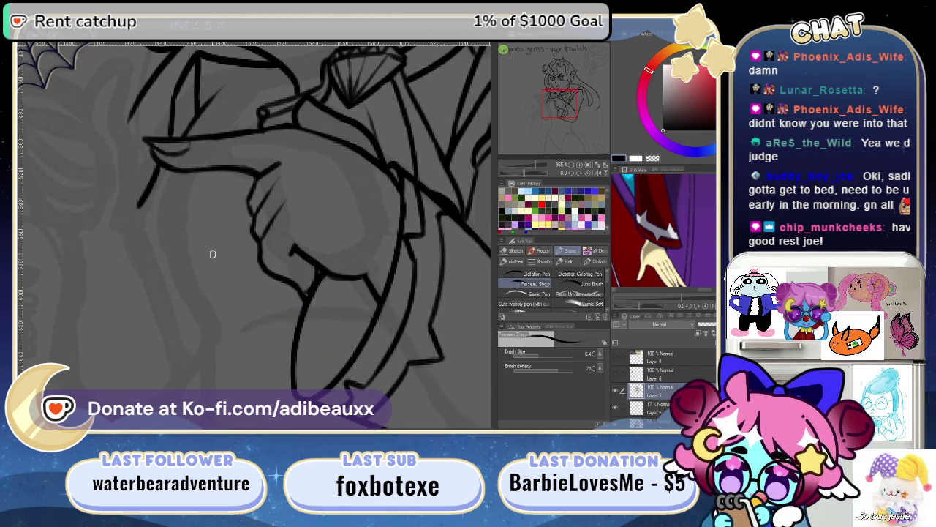
- Ink the curved arm lines running down beneath the pointing hand
drag(144, 212, 186, 330)
key(ctrl+z)
drag(163, 165, 202, 340)
key(ctrl+z)
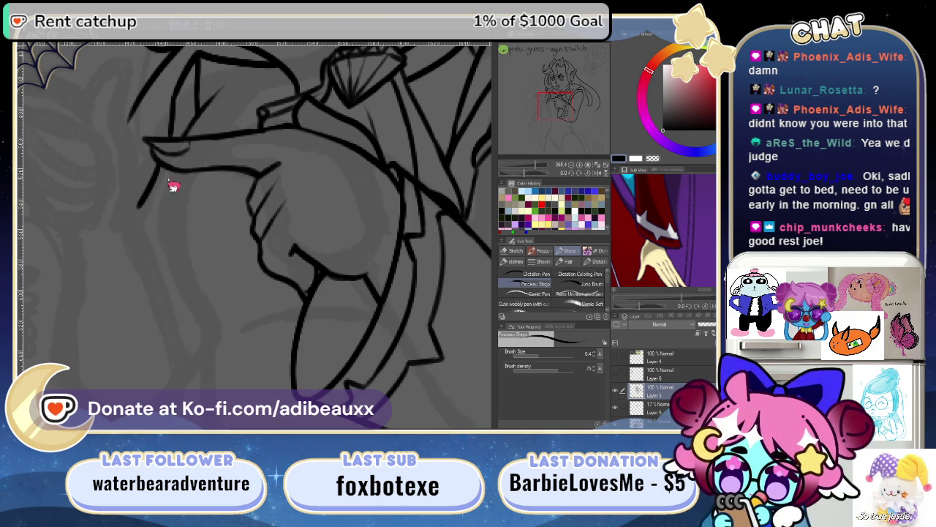
drag(156, 218, 199, 326)
drag(293, 333, 203, 354)
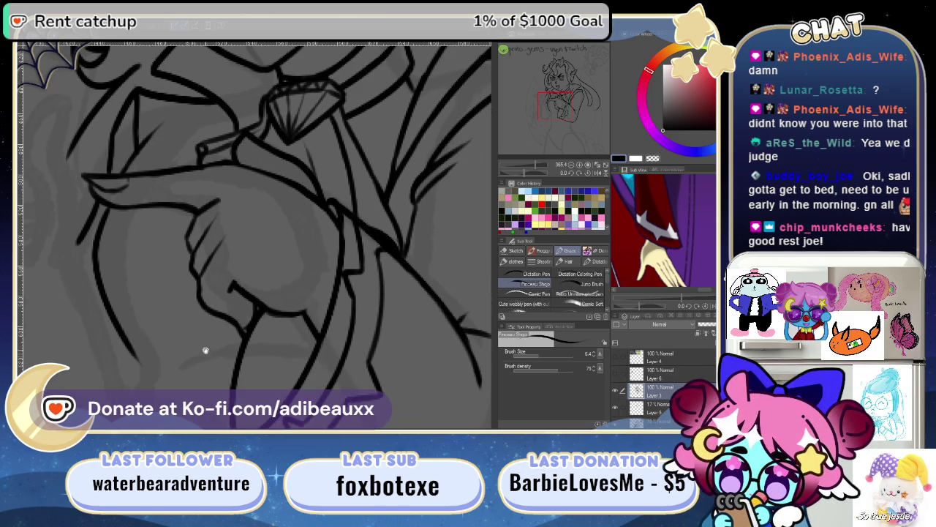
drag(187, 208, 180, 345)
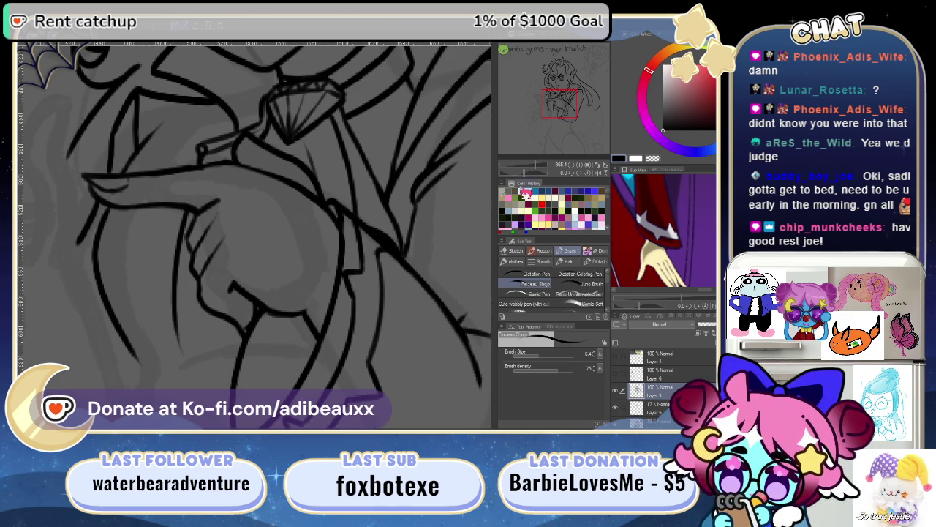
scroll(457, 249, down, 5)
scroll(458, 249, up, 3)
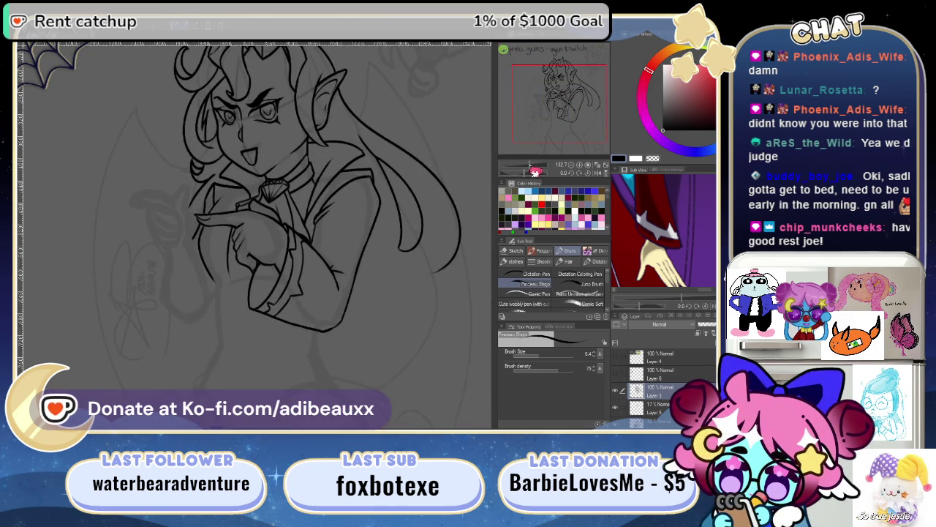
mouse_move(457, 249)
mouse_down()
mouse_move(364, 249)
mouse_move(380, 250)
mouse_move(372, 265)
mouse_up()
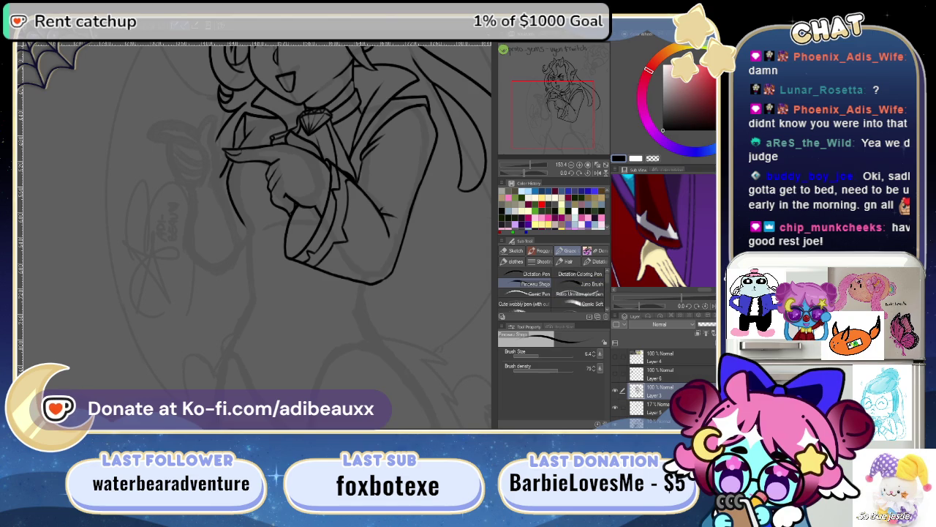
- Study the reference's corset, coat buttons and hand up close in the Sub View
scroll(678, 261, down, 5)
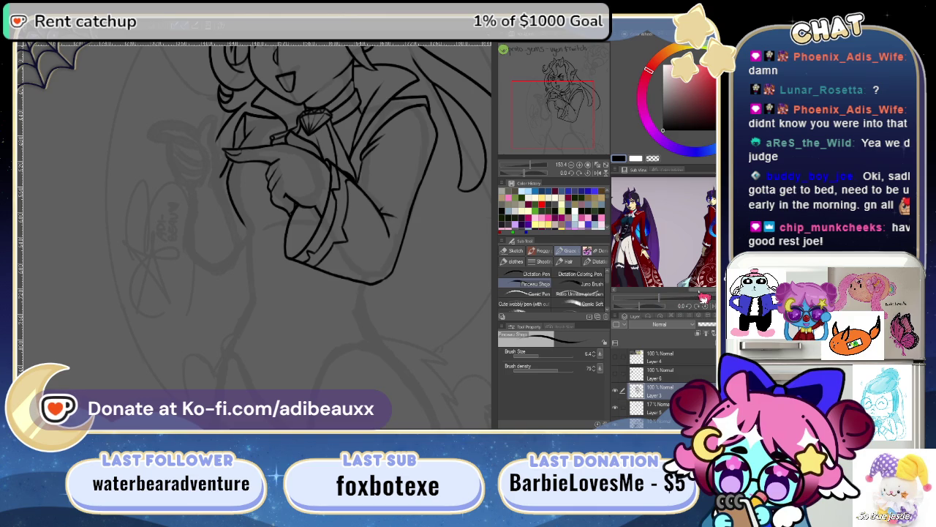
drag(651, 293, 698, 290)
scroll(679, 235, up, 5)
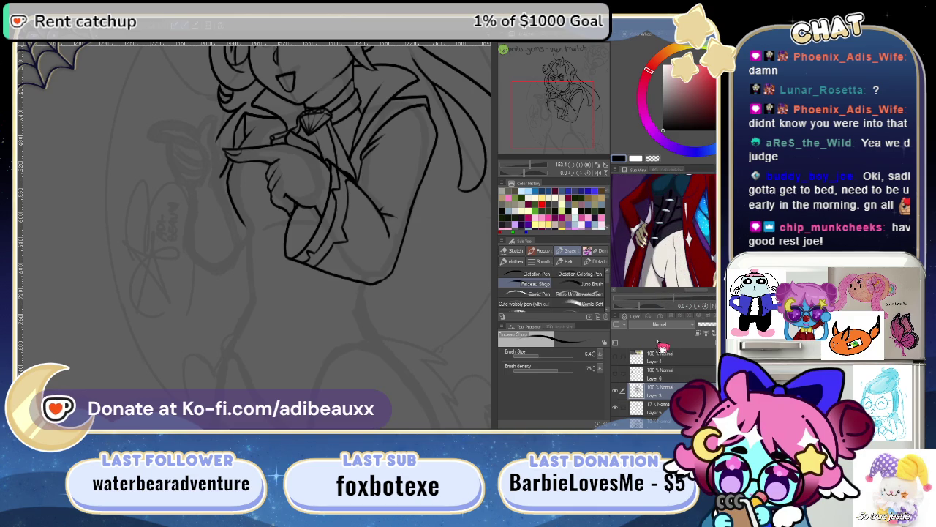
drag(692, 215, 695, 234)
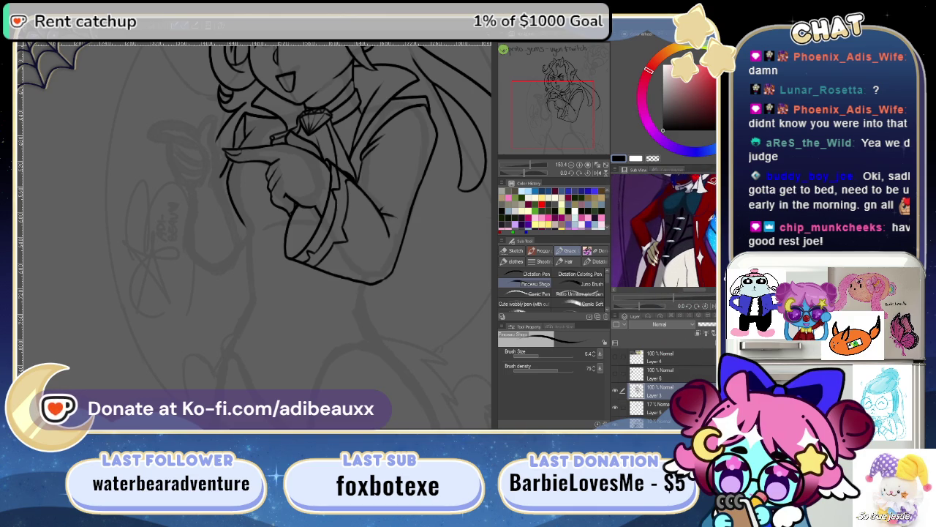
scroll(687, 281, up, 5)
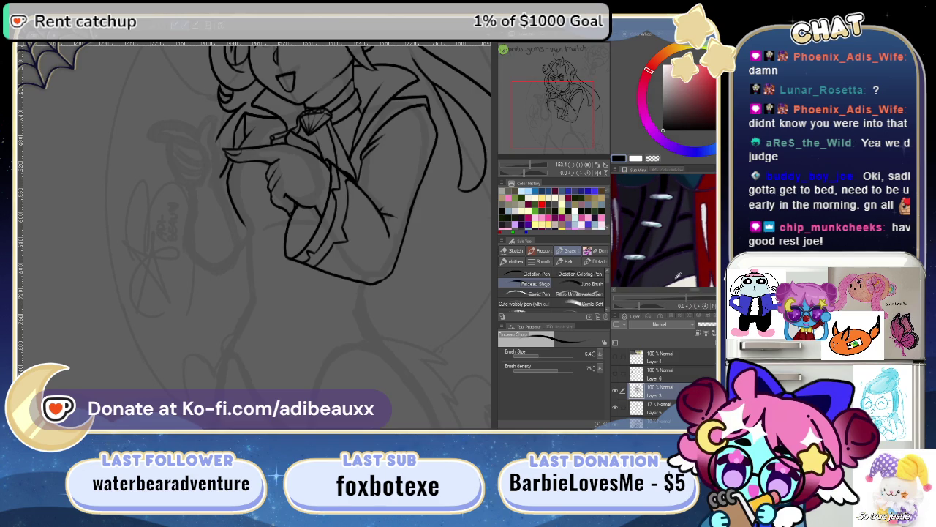
mouse_move(672, 251)
mouse_down()
mouse_move(687, 213)
mouse_move(713, 220)
mouse_up()
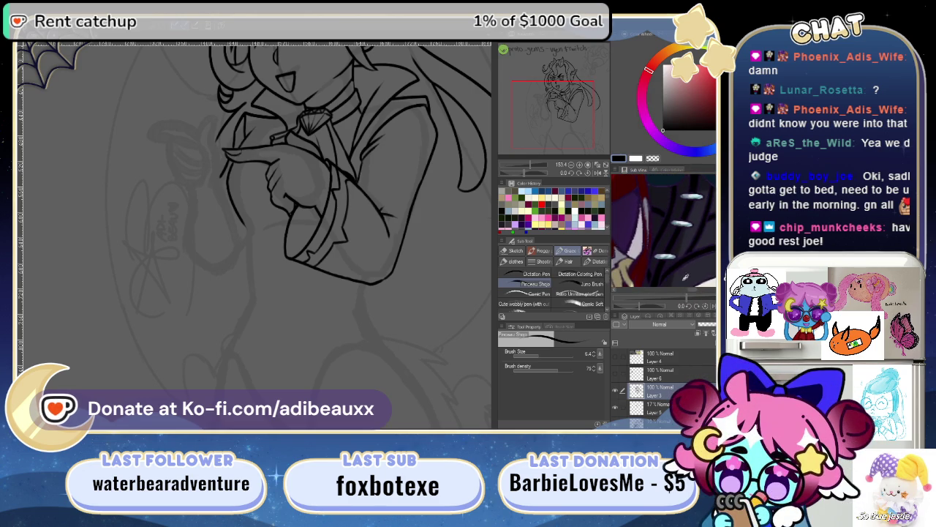
drag(692, 311, 689, 312)
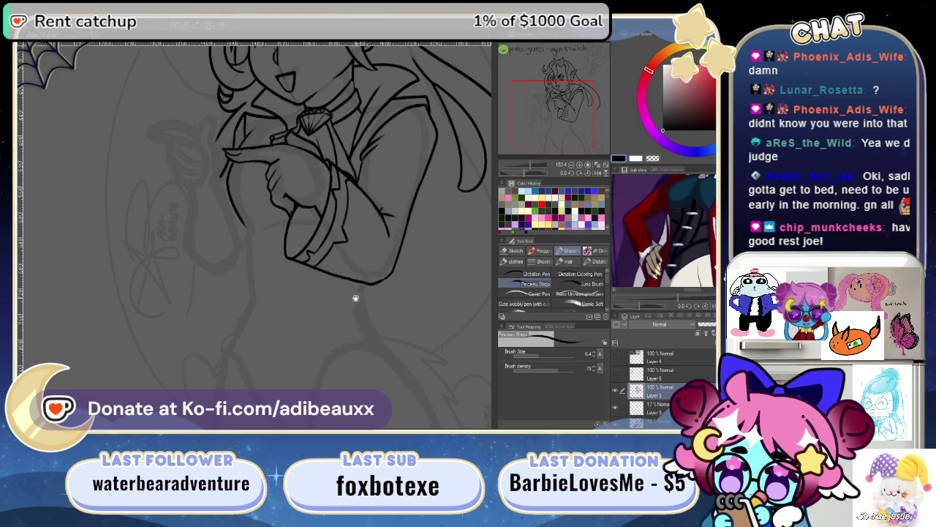
scroll(357, 302, up, 3)
drag(533, 170, 535, 170)
- Remove stray cuff strokes and redraw the line rising to the sleeve cuff
scroll(339, 236, down, 2)
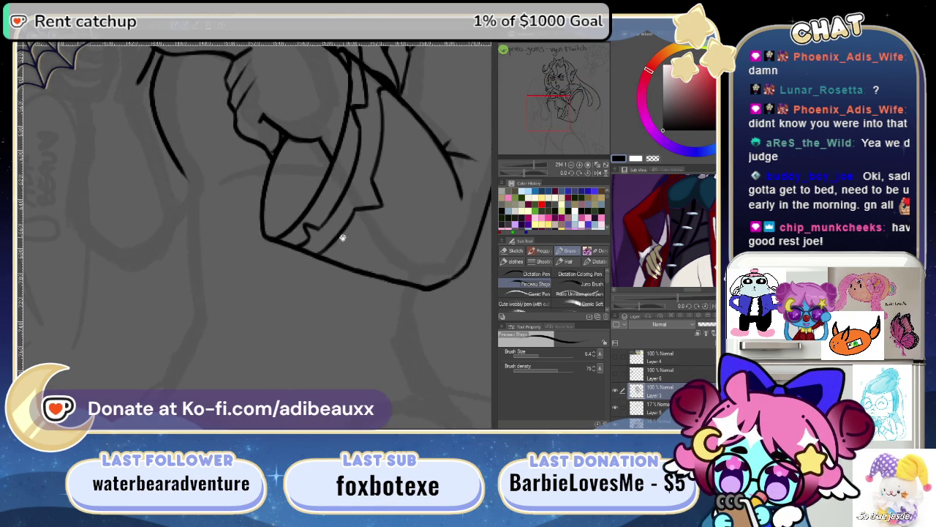
mouse_move(361, 240)
mouse_down()
mouse_move(397, 331)
mouse_move(341, 261)
mouse_move(292, 267)
mouse_move(191, 196)
mouse_move(214, 219)
mouse_up()
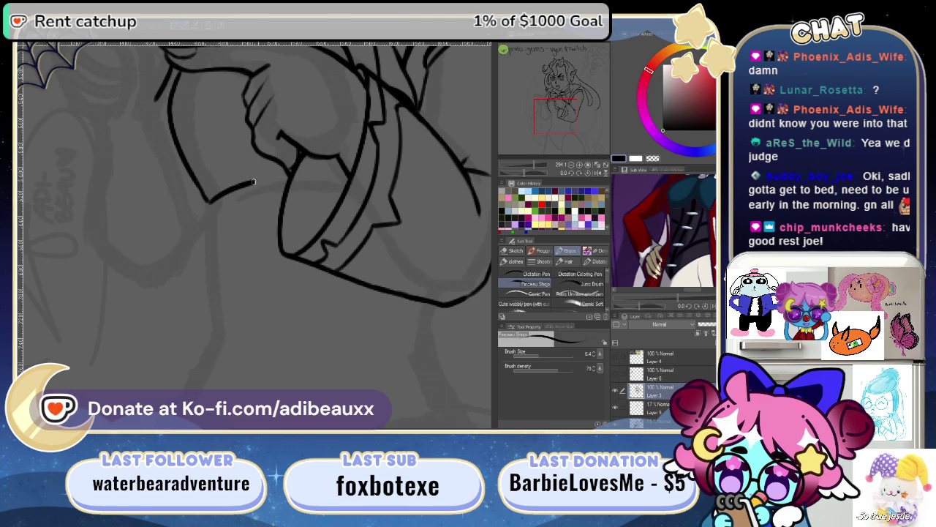
key(ctrl+z)
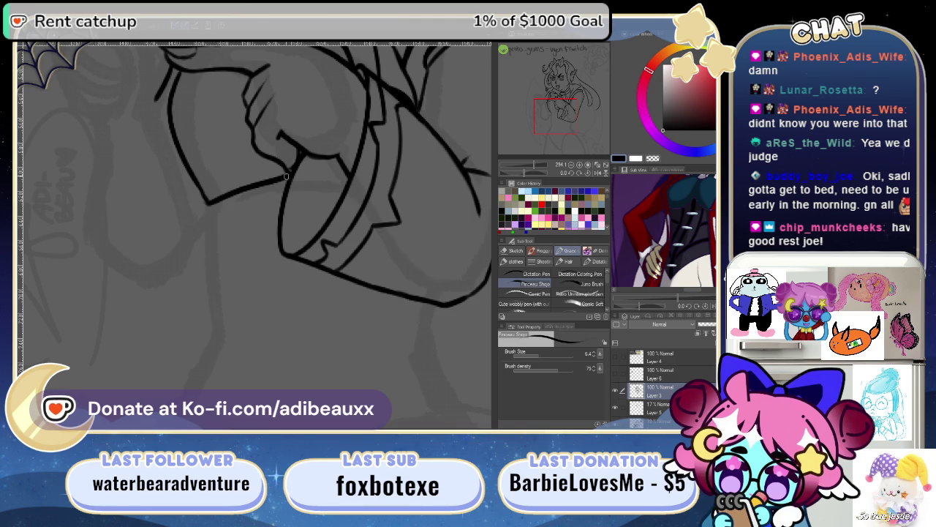
key(ctrl+z)
drag(293, 220, 278, 183)
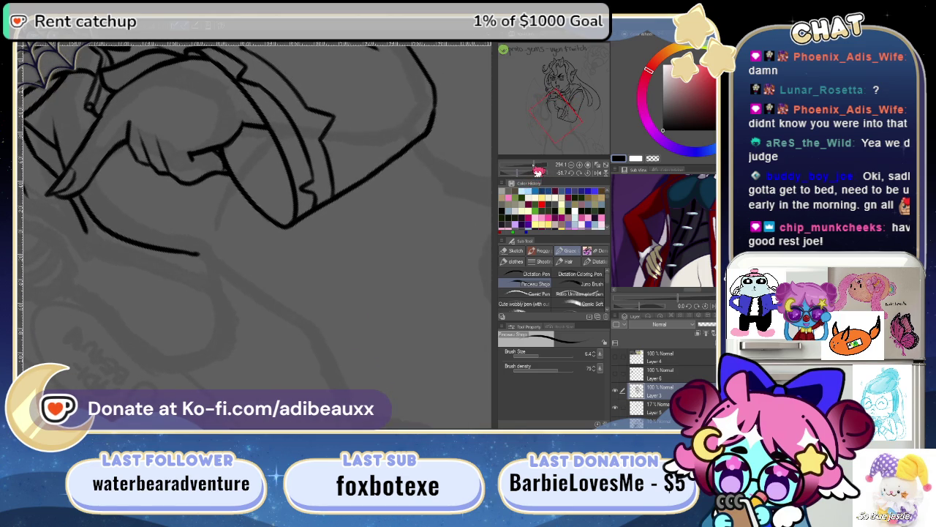
scroll(216, 255, up, 2)
scroll(216, 255, up, 2)
mouse_move(216, 255)
mouse_down()
mouse_move(239, 282)
mouse_move(275, 214)
mouse_up()
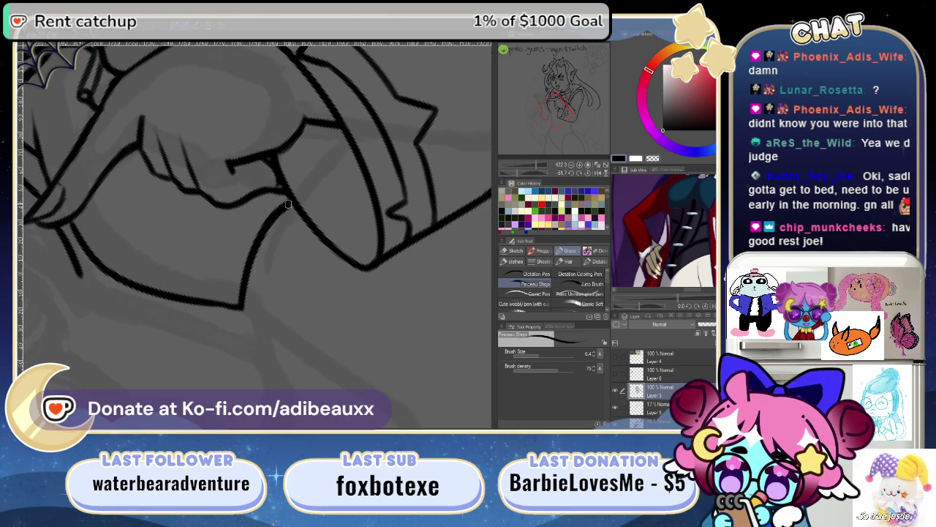
key(ctrl+z)
drag(241, 307, 272, 207)
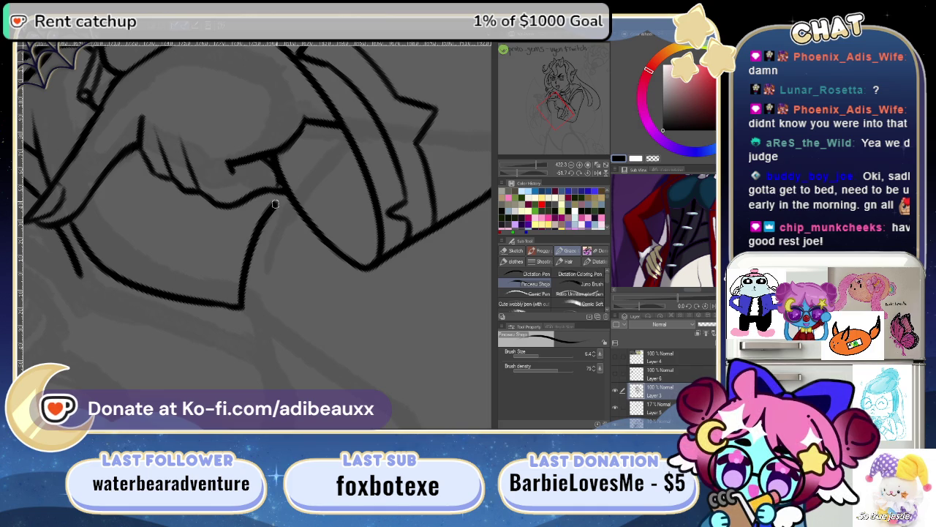
key(ctrl+z)
mouse_move(242, 308)
mouse_down()
mouse_move(263, 234)
mouse_move(288, 201)
mouse_up()
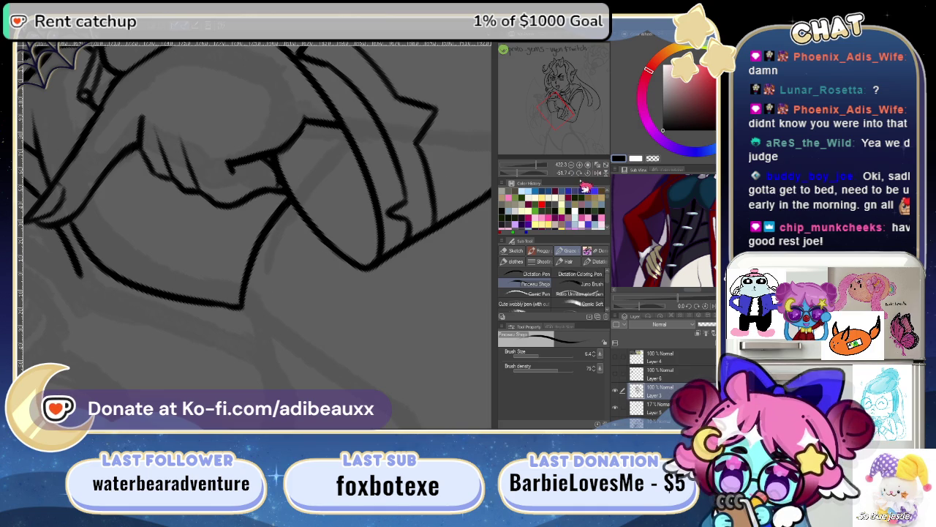
- Straighten the view rotation and draw a shorter line down from beneath the sleeve
click(592, 174)
mouse_move(364, 289)
mouse_down()
mouse_move(215, 204)
mouse_move(344, 194)
mouse_move(337, 236)
mouse_up()
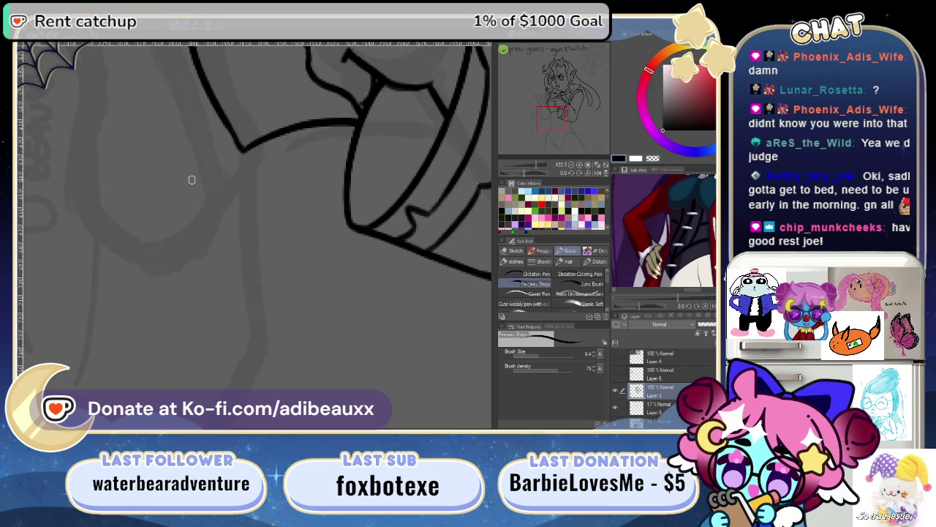
mouse_move(241, 150)
mouse_down()
mouse_move(251, 285)
mouse_move(274, 384)
mouse_up()
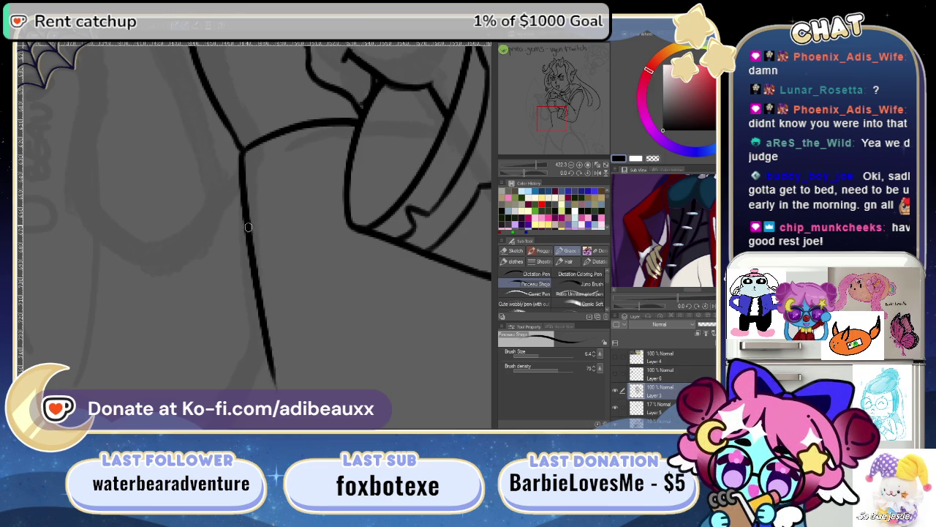
key(ctrl+z)
drag(241, 150, 256, 351)
drag(296, 297, 282, 280)
scroll(282, 280, down, 3)
drag(556, 164, 538, 172)
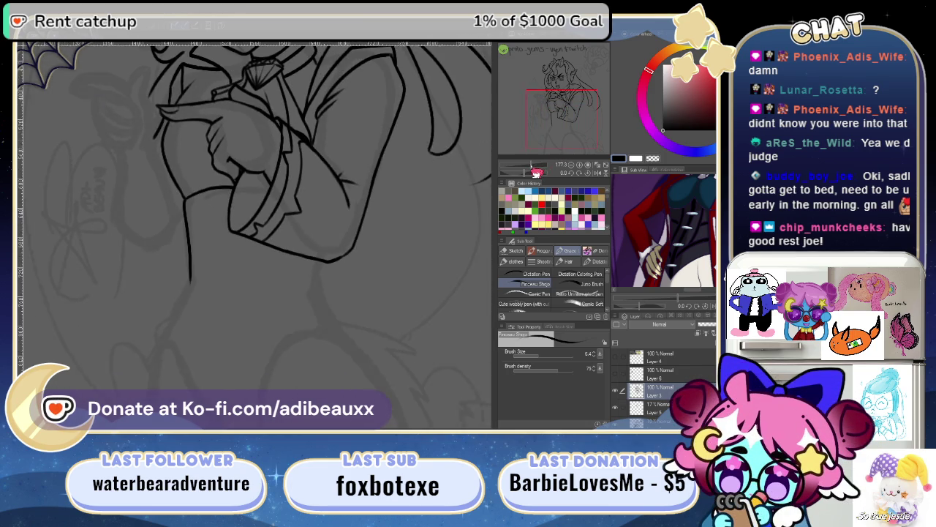
- Frame the lower torso on canvas and the arm and hand in the reference
scroll(404, 314, up, 5)
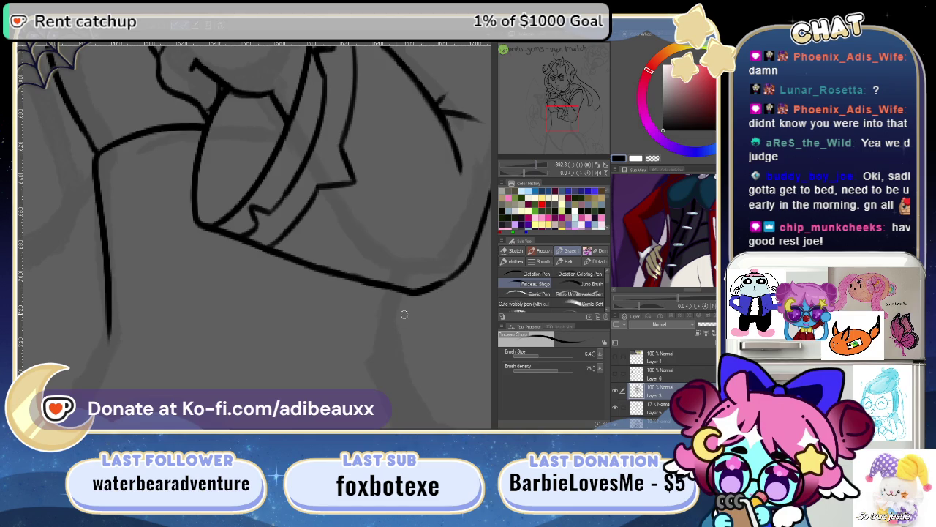
drag(404, 313, 397, 142)
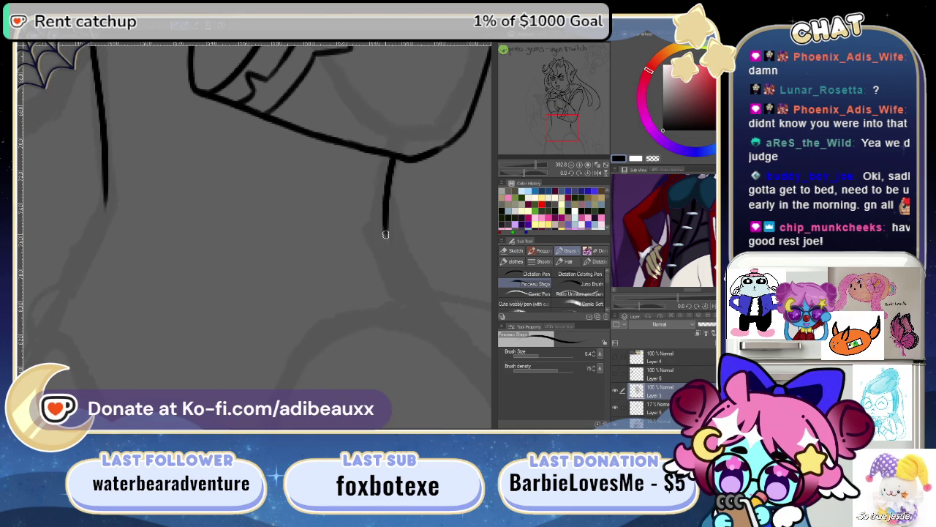
drag(421, 279, 303, 272)
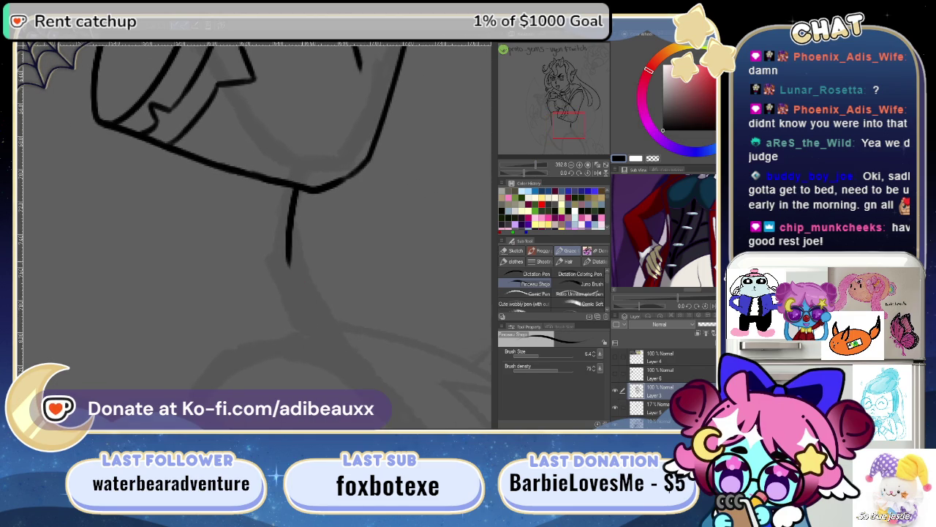
drag(535, 171, 532, 165)
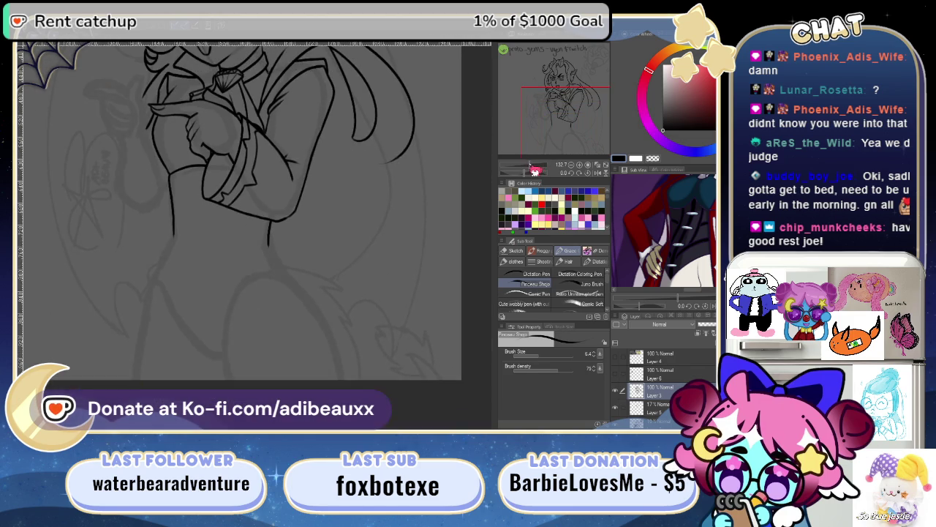
mouse_move(283, 256)
mouse_down()
mouse_move(376, 212)
mouse_move(326, 250)
mouse_move(286, 243)
mouse_up()
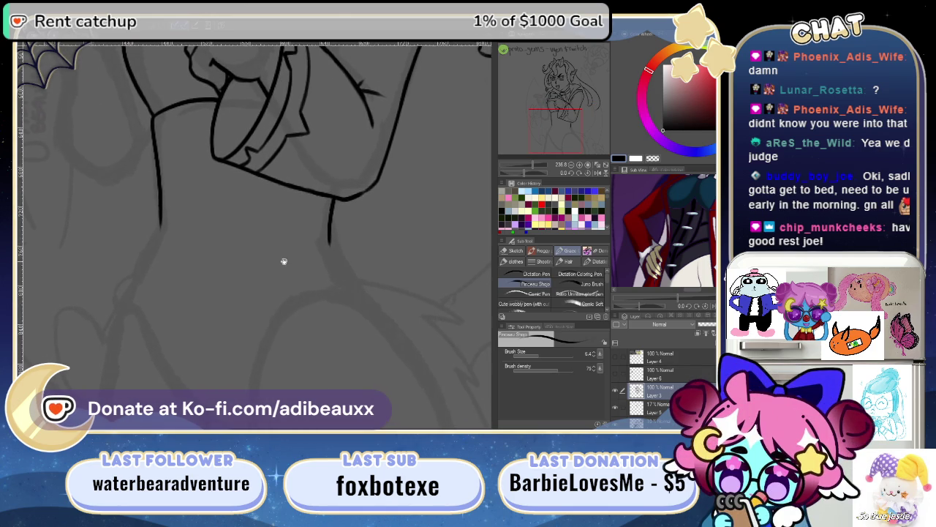
mouse_move(685, 313)
mouse_down()
mouse_move(662, 315)
mouse_move(695, 298)
mouse_up()
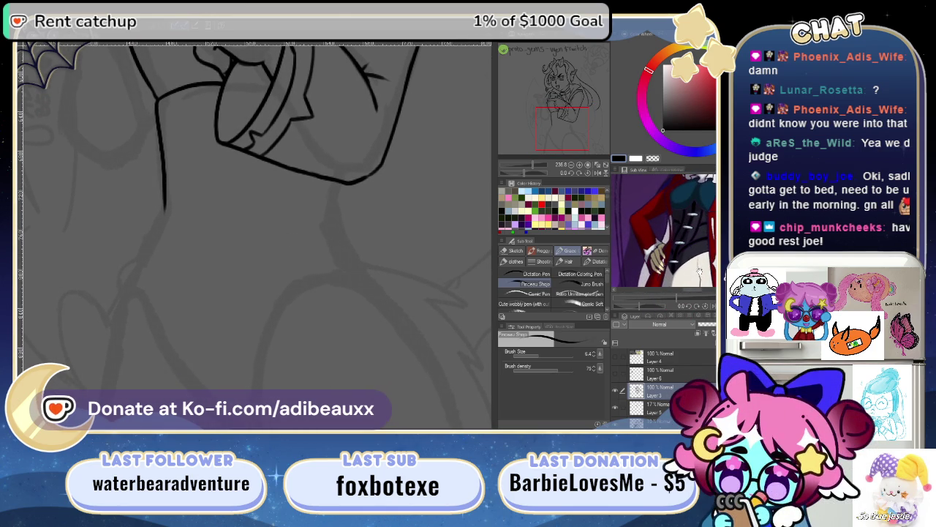
drag(662, 252, 669, 234)
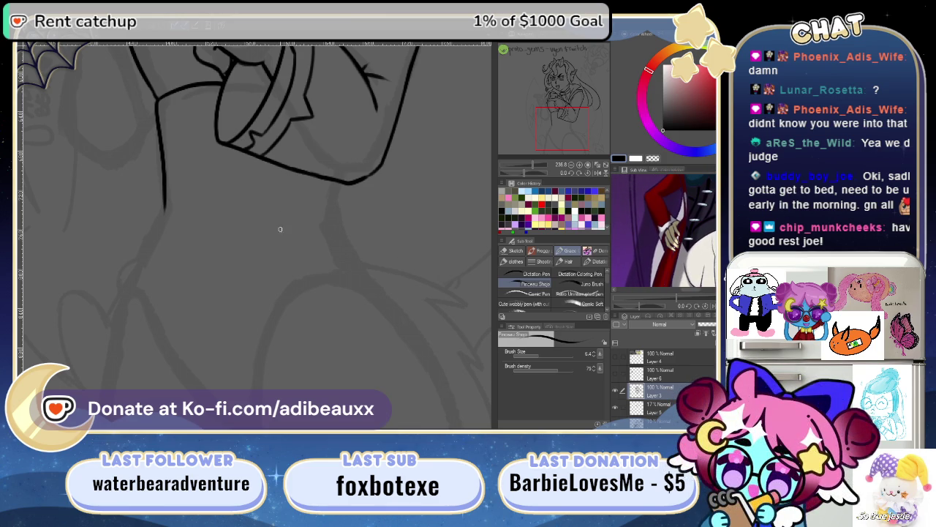
- Try and undo several trial lines and curves on the lower torso
drag(323, 241, 119, 320)
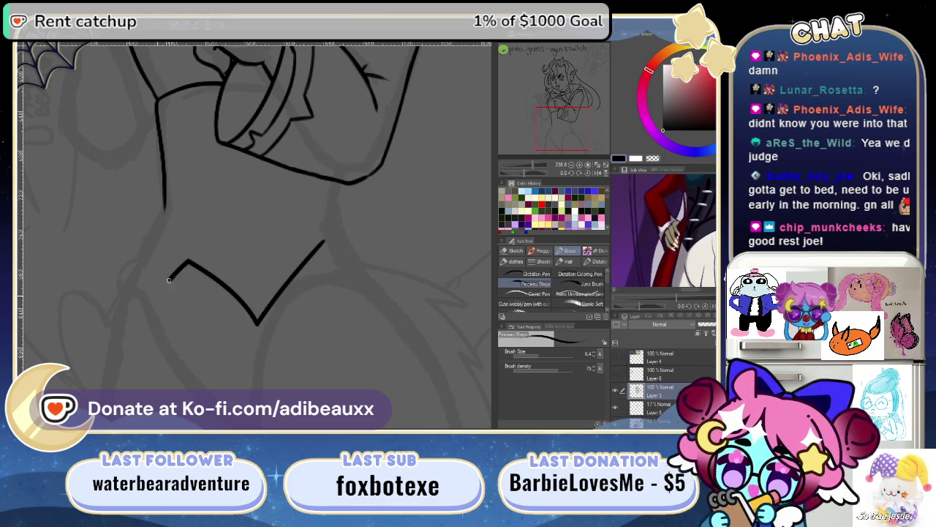
key(ctrl+z)
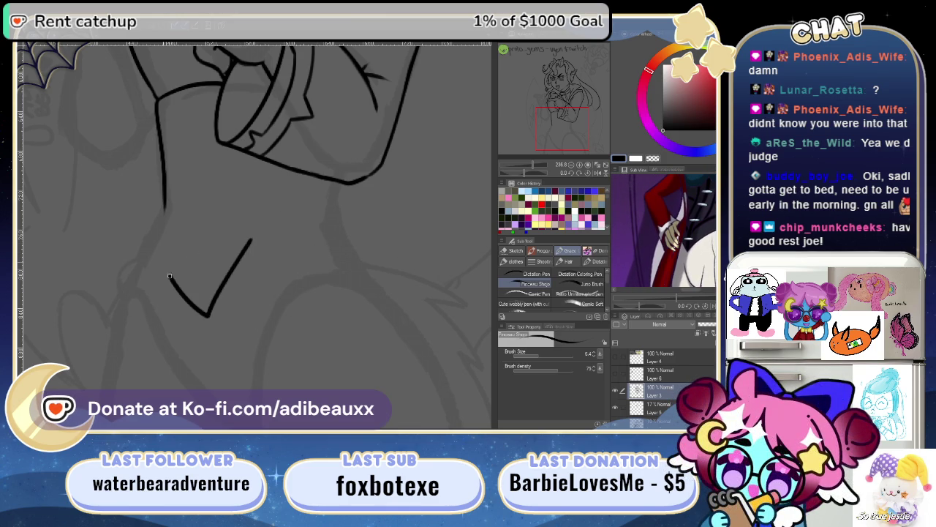
key(ctrl+z)
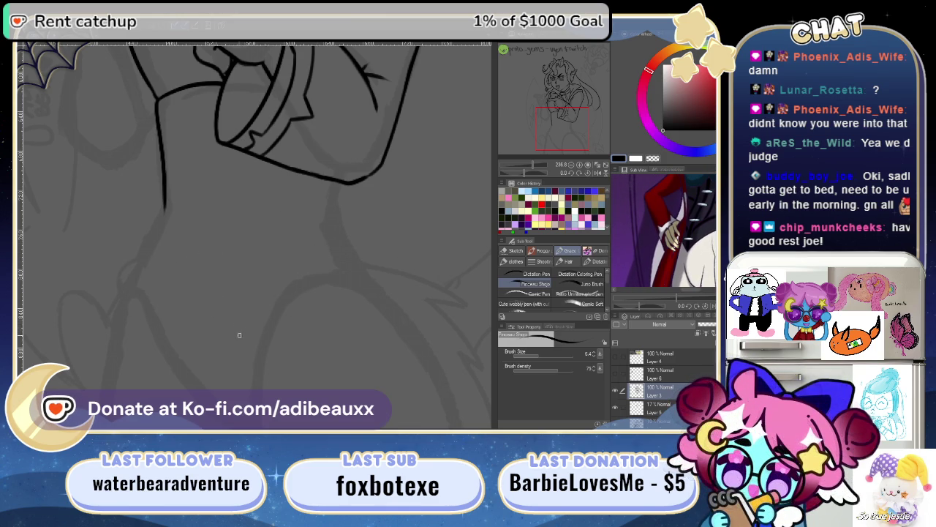
scroll(251, 316, up, 1)
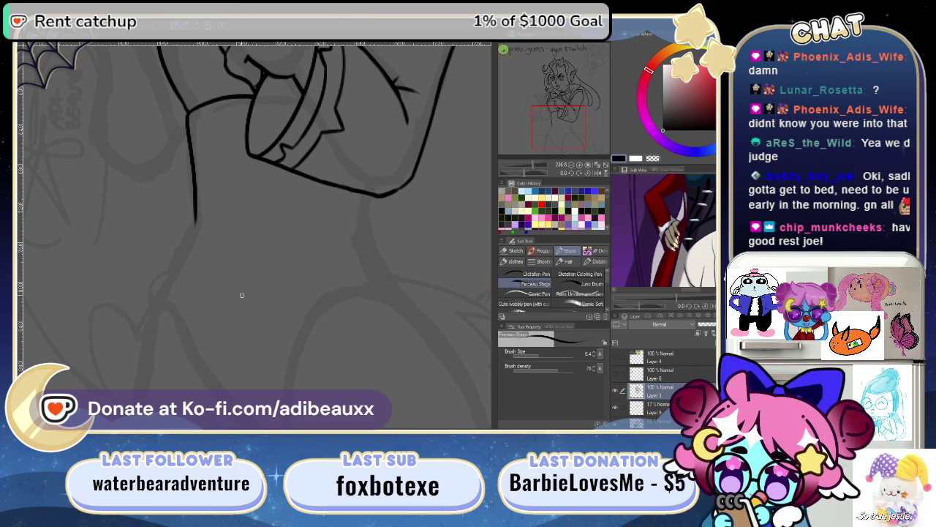
drag(240, 297, 357, 222)
key(ctrl+z)
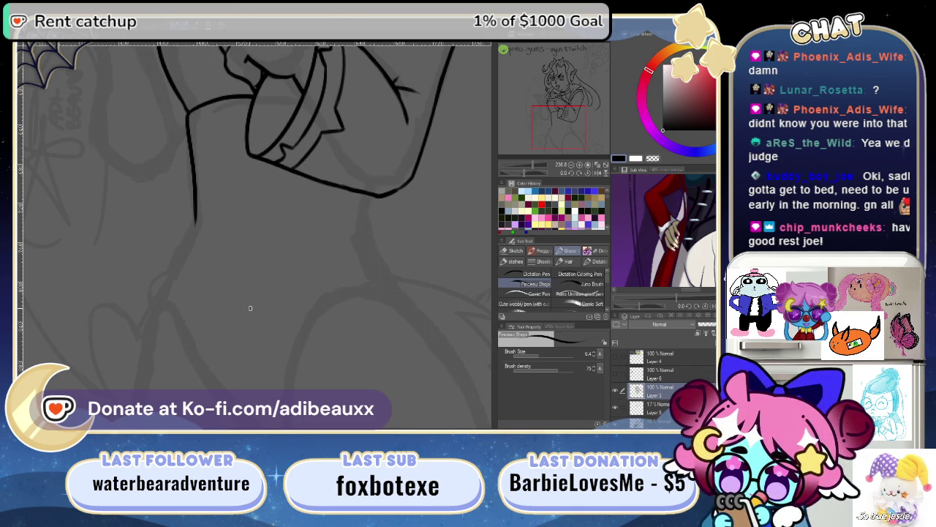
drag(249, 308, 369, 264)
key(ctrl+z)
key(ctrl+z)
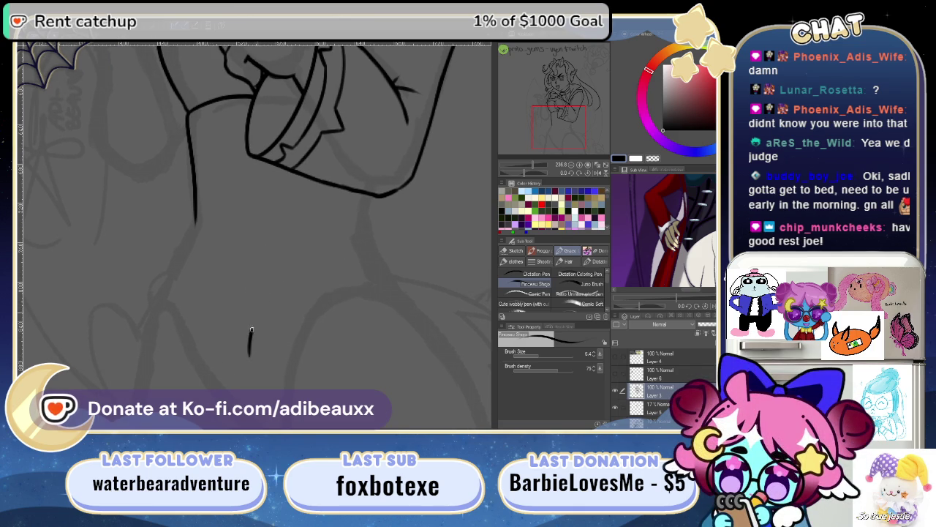
- Draw the smooth curved line arcing below the sleeve cuff
drag(249, 344, 361, 242)
scroll(357, 236, down, 2)
scroll(358, 236, up, 1)
scroll(341, 255, up, 1)
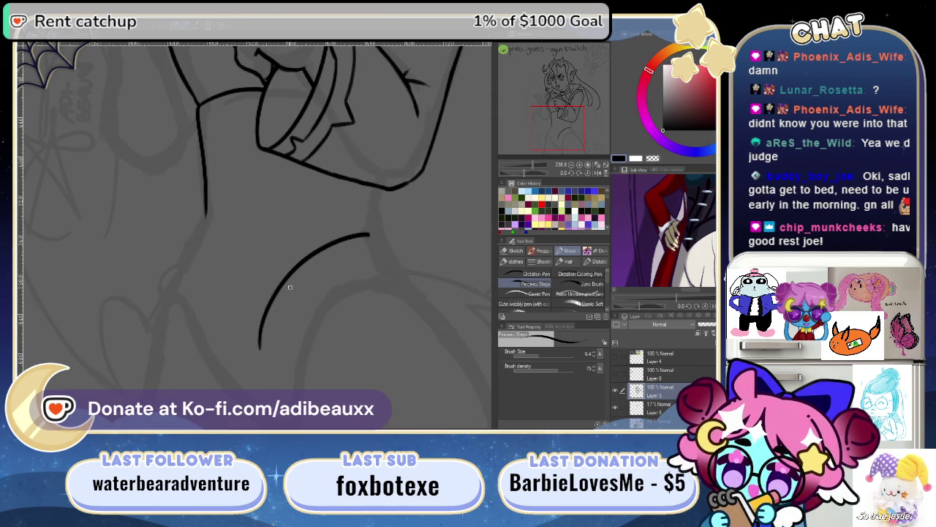
key(ctrl+z)
mouse_move(250, 316)
mouse_down()
mouse_move(335, 247)
mouse_move(381, 253)
mouse_up()
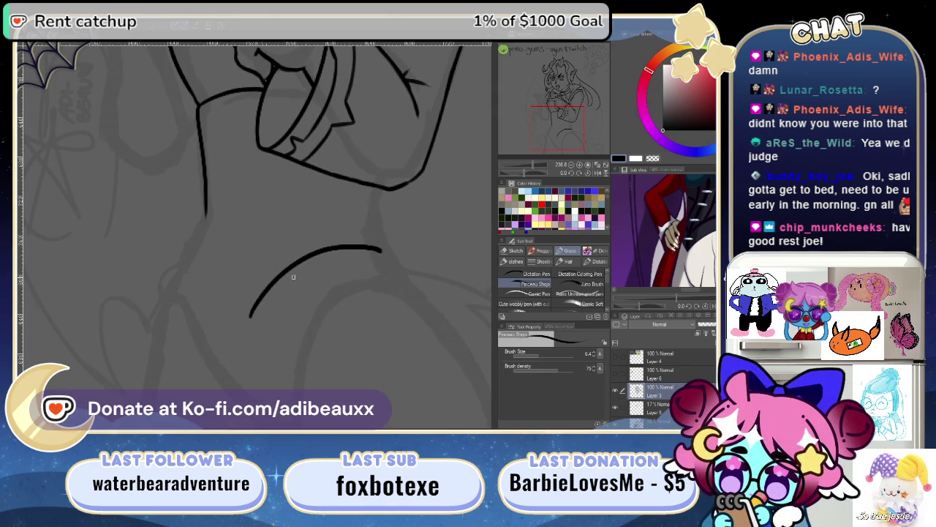
- Attempt a downward curve from the new arc, undoing each try
drag(196, 244, 253, 320)
key(ctrl+z)
drag(205, 213, 196, 246)
key(ctrl+z)
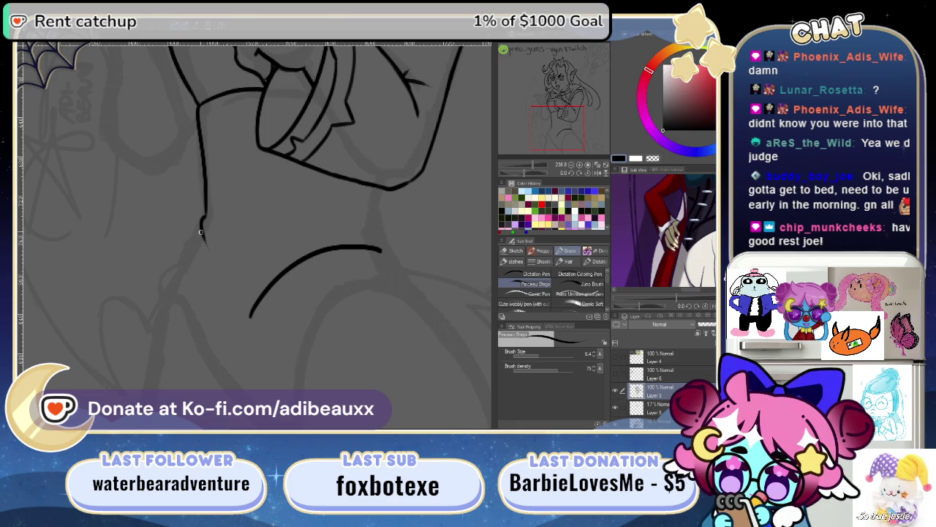
drag(194, 245, 249, 310)
key(ctrl+z)
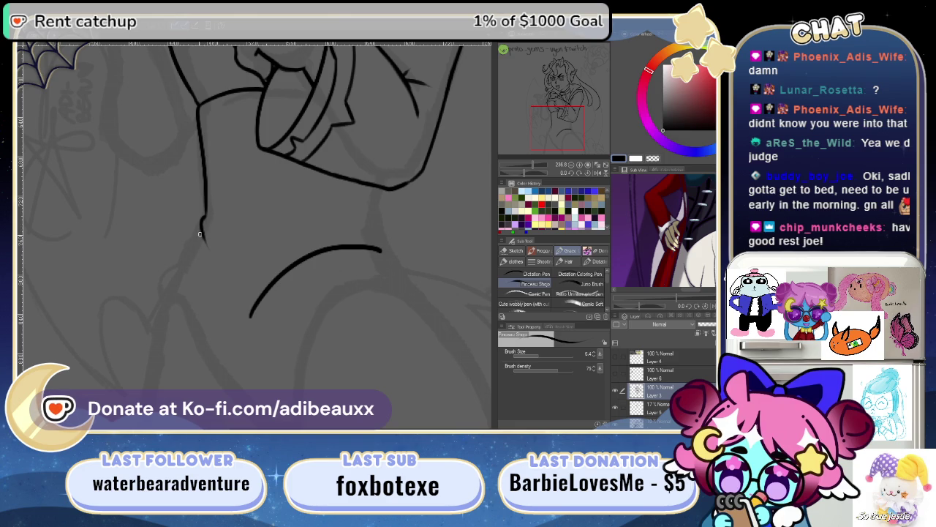
- Ink the neck line down from the edge, retrying the thin inner line several times with undo
scroll(306, 223, right, 3)
drag(297, 214, 296, 242)
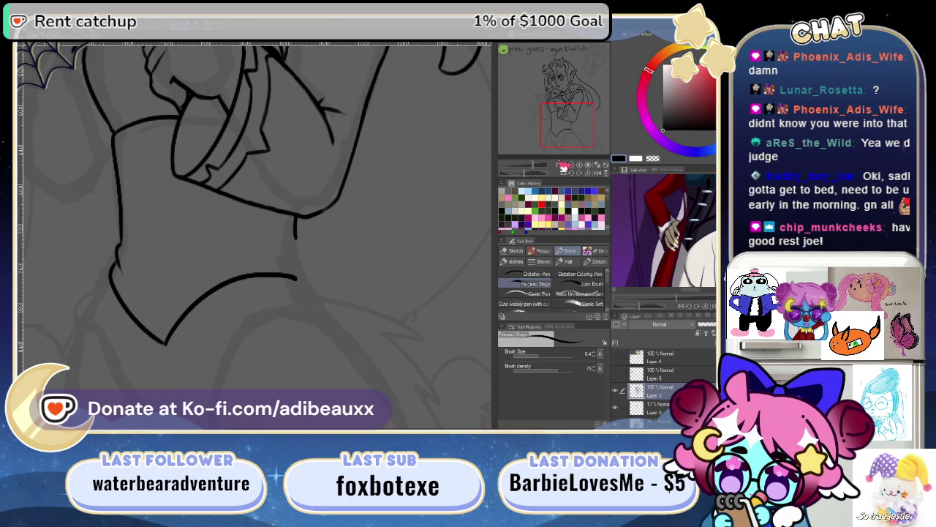
scroll(387, 271, up, 5)
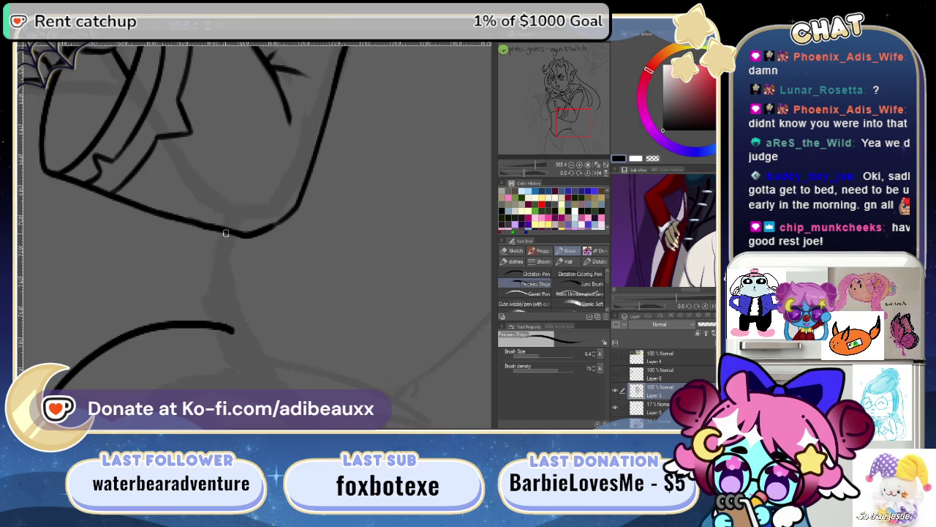
mouse_move(216, 285)
mouse_down()
mouse_move(232, 328)
mouse_move(379, 301)
mouse_move(286, 299)
mouse_move(303, 224)
mouse_move(267, 309)
mouse_up()
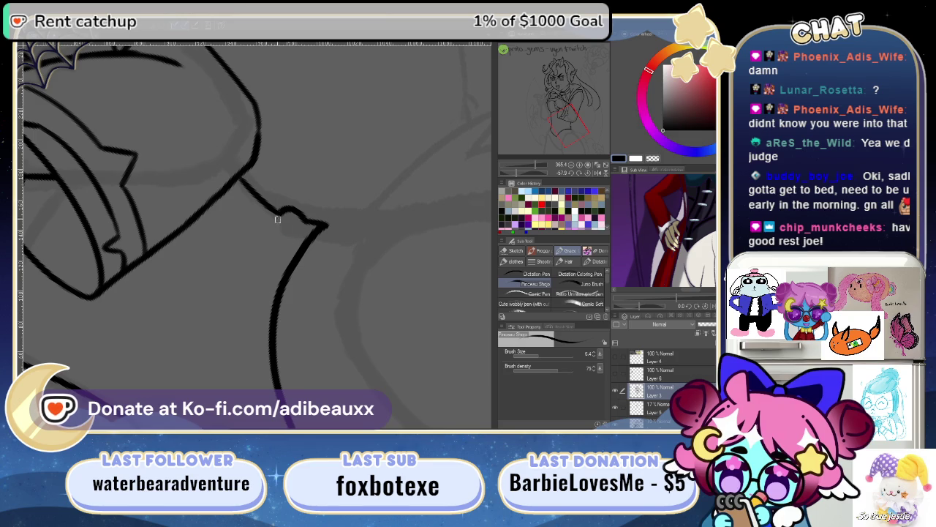
mouse_move(276, 209)
mouse_down()
mouse_move(303, 221)
mouse_move(256, 342)
mouse_up()
key(ctrl+z)
drag(304, 221, 253, 315)
key(ctrl+z)
drag(278, 243, 253, 373)
key(ctrl+z)
key(ctrl+z)
drag(294, 235, 246, 349)
key(ctrl+z)
drag(295, 236, 248, 338)
key(ctrl+z)
drag(306, 224, 259, 341)
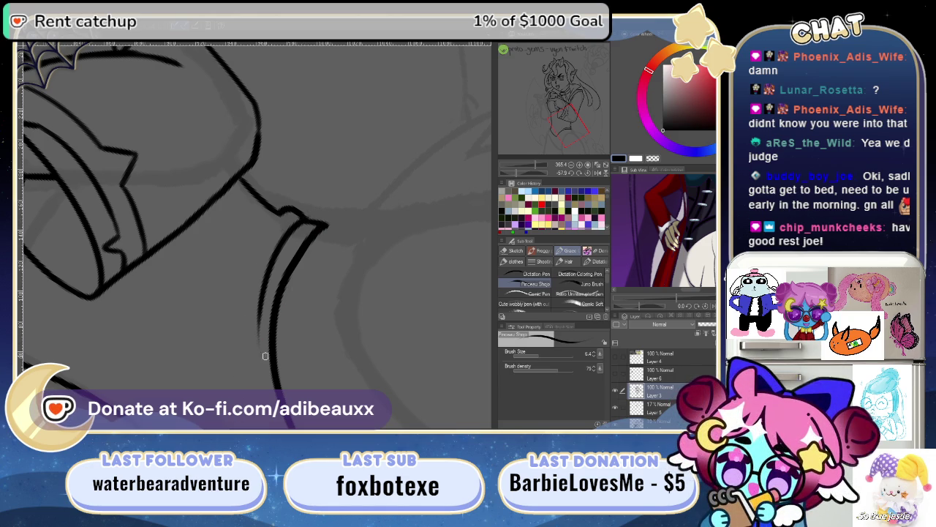
drag(279, 213, 246, 353)
key(ctrl+z)
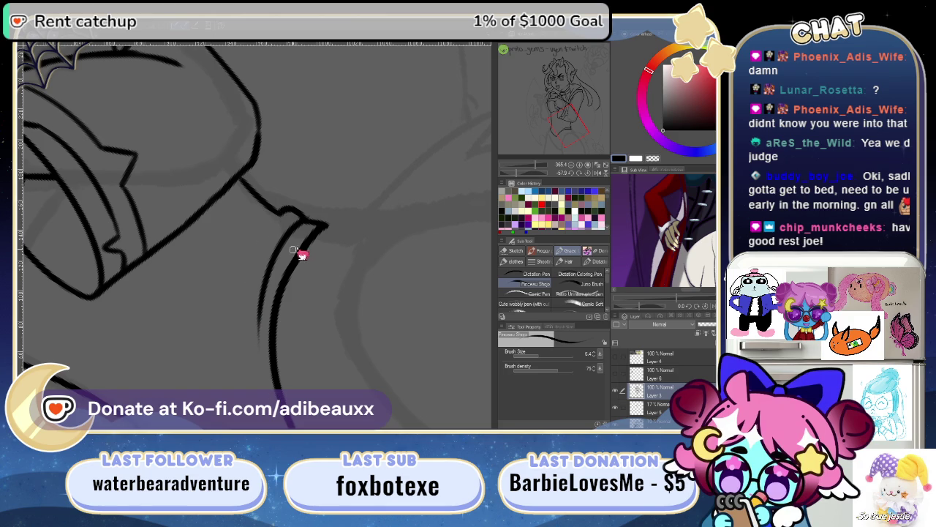
key(ctrl+z)
mouse_move(294, 234)
mouse_down()
mouse_move(268, 319)
mouse_move(314, 227)
mouse_move(261, 329)
mouse_up()
key(ctrl+z)
key(ctrl+z)
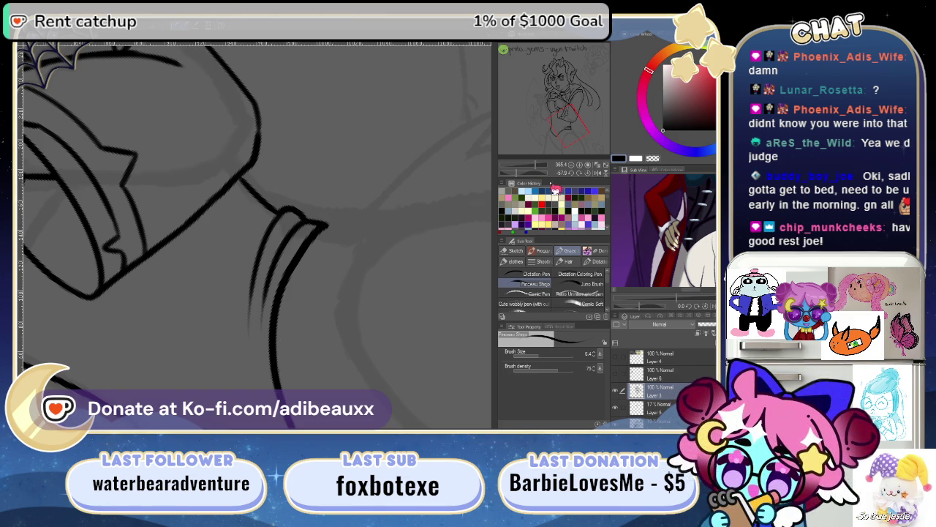
- Reset the canvas upright, review the cuff and tunic, and remove the extra curved trim strokes
click(594, 175)
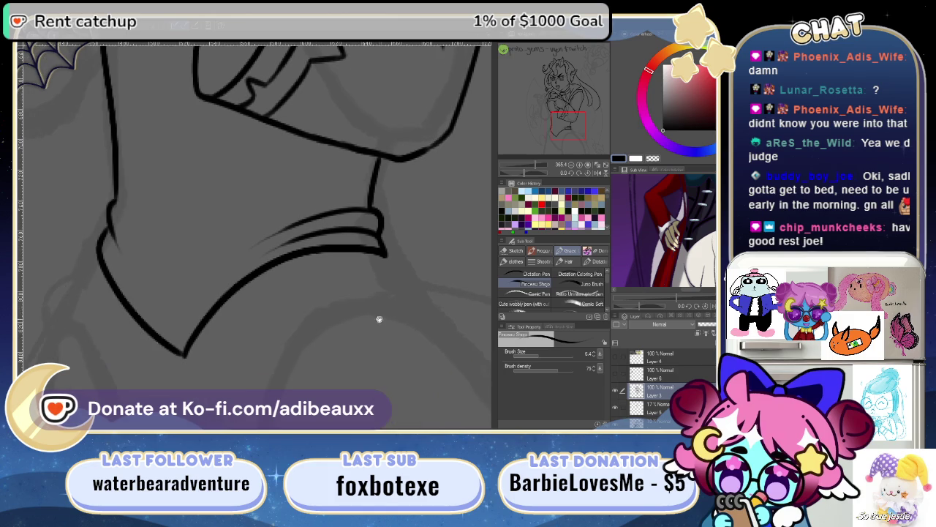
drag(376, 311, 418, 299)
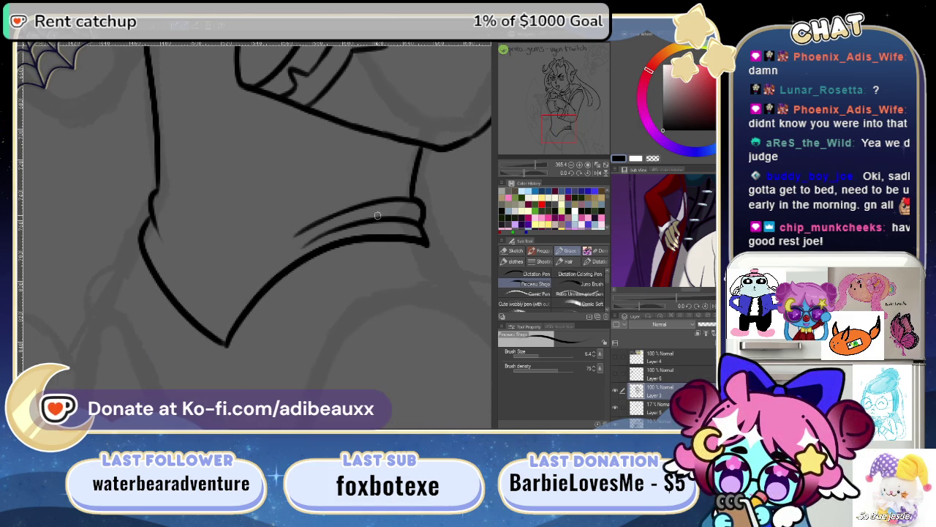
drag(310, 288, 253, 299)
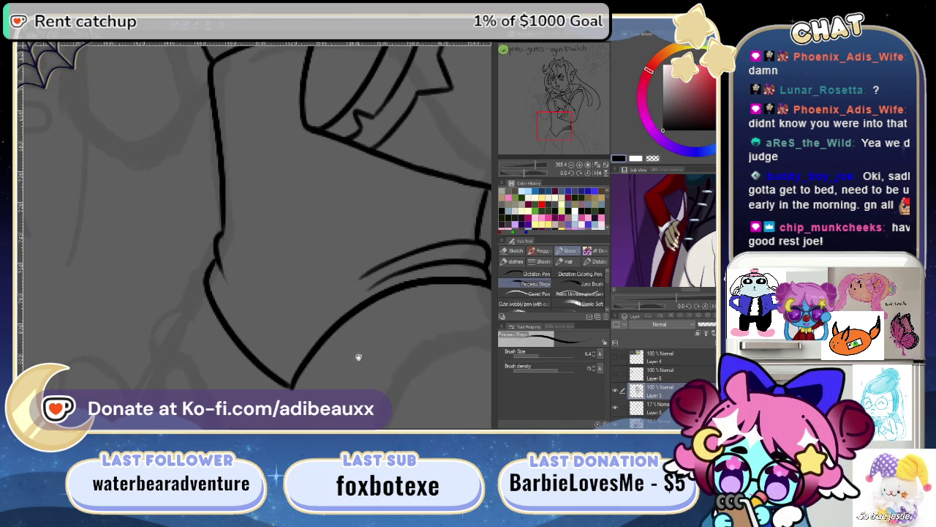
drag(359, 357, 183, 341)
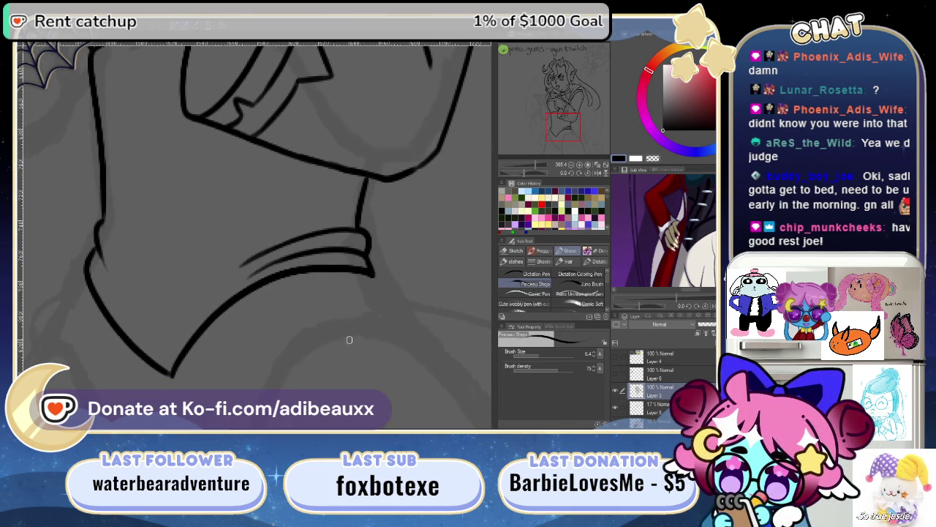
key(ctrl+z)
key(ctrl+z)
key(ctrl+z)
key(ctrl+z)
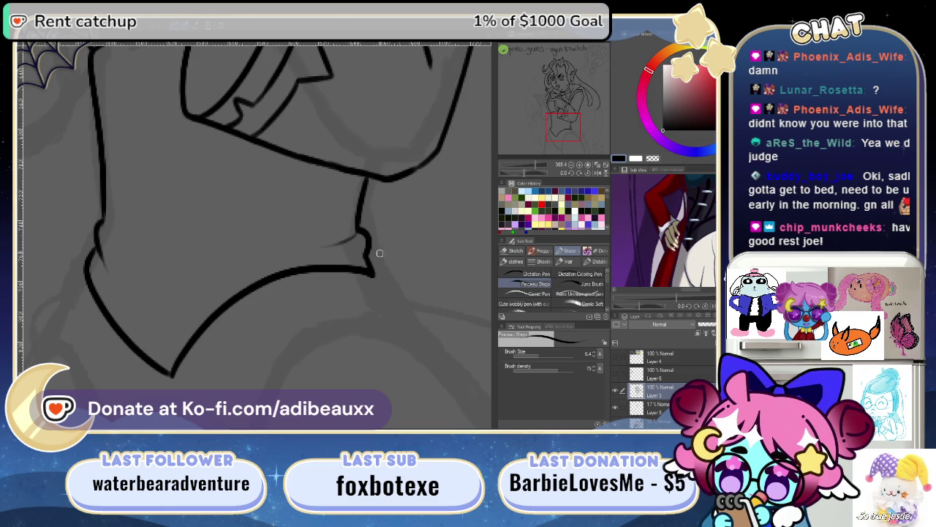
- Replace the rough collar line with a smooth curve, retrying the thin collar stroke from the corner
drag(543, 170, 419, 261)
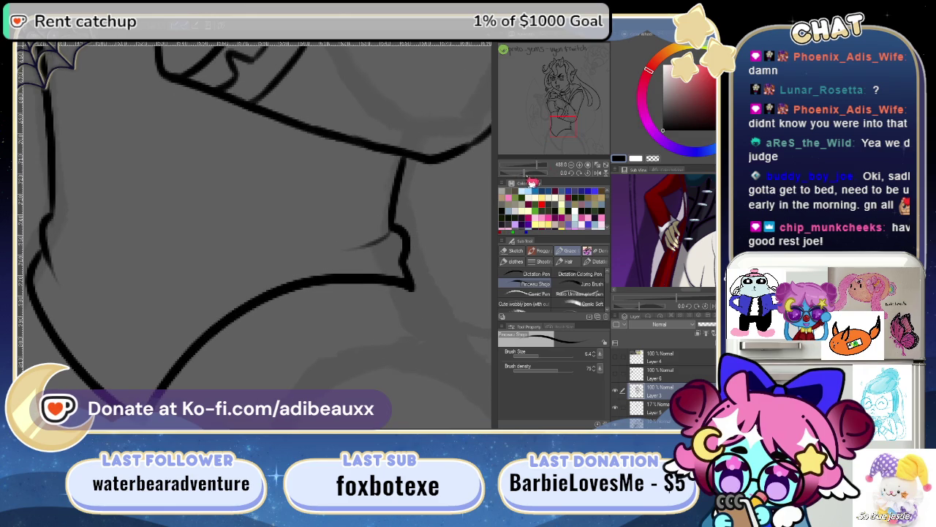
drag(364, 215, 299, 198)
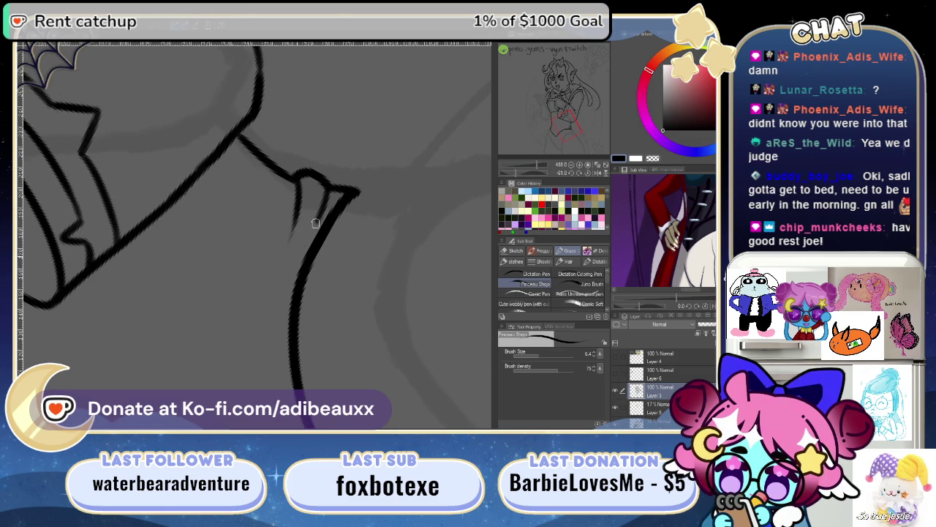
key(ctrl+z)
drag(342, 192, 292, 275)
drag(331, 253, 320, 279)
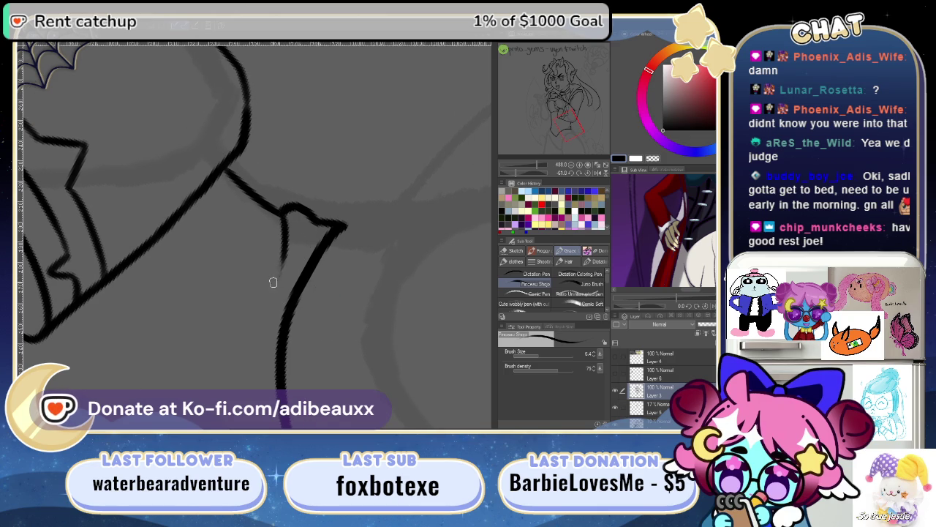
mouse_move(282, 213)
mouse_down()
mouse_move(284, 243)
mouse_move(263, 293)
mouse_up()
key(ctrl+z)
drag(286, 224, 265, 292)
key(ctrl+z)
drag(285, 224, 270, 291)
key(ctrl+z)
drag(287, 221, 271, 296)
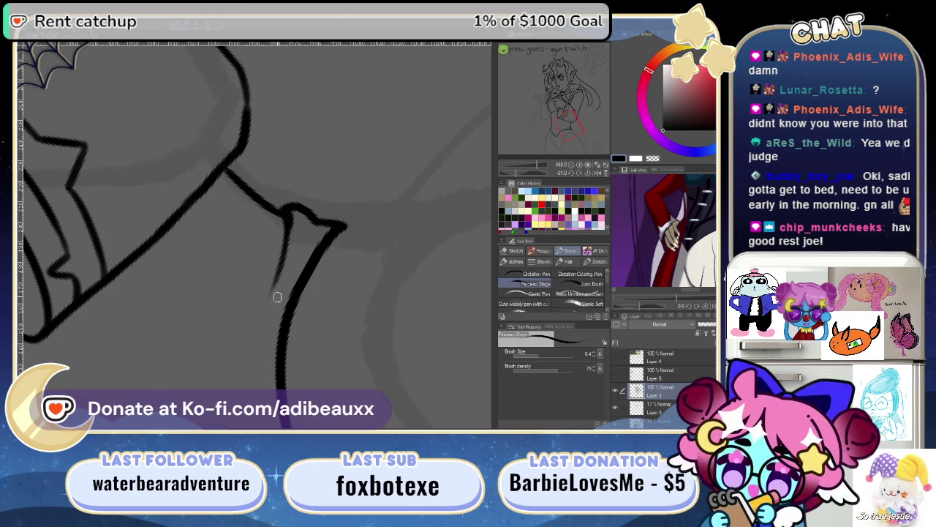
drag(284, 220, 251, 307)
key(ctrl+z)
drag(286, 213, 273, 286)
drag(320, 226, 250, 318)
key(ctrl+z)
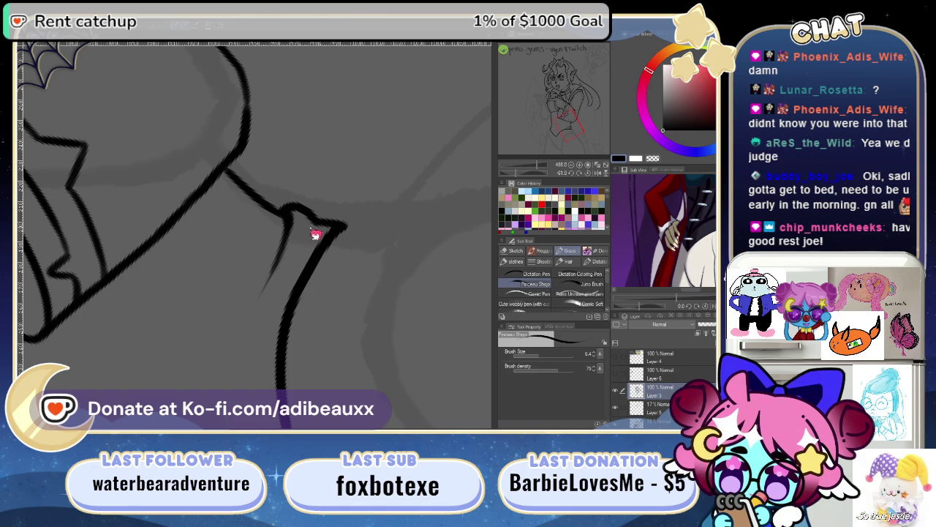
mouse_move(320, 220)
mouse_down()
mouse_move(297, 302)
mouse_move(280, 301)
mouse_up()
key(ctrl+z)
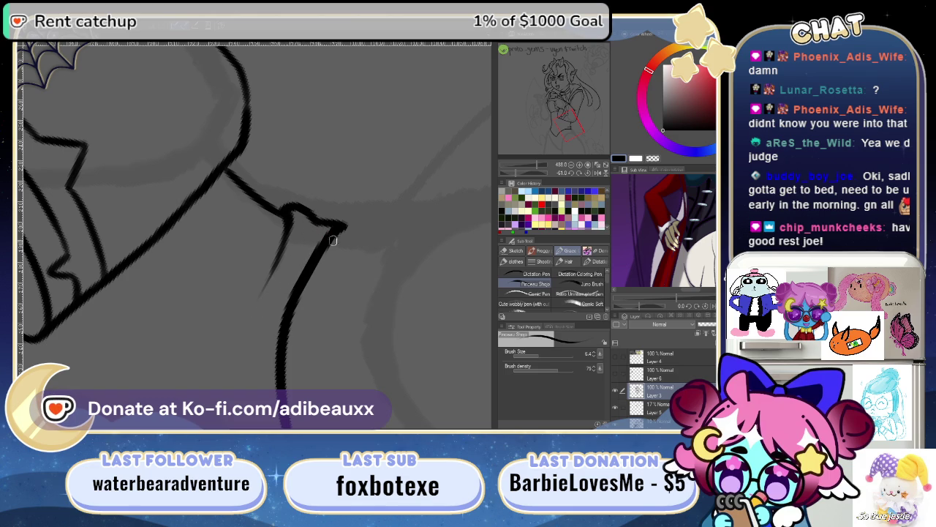
- Rotate the canvas so the neck runs vertically, and enlarge the Sub View showing the torso and corset
click(592, 176)
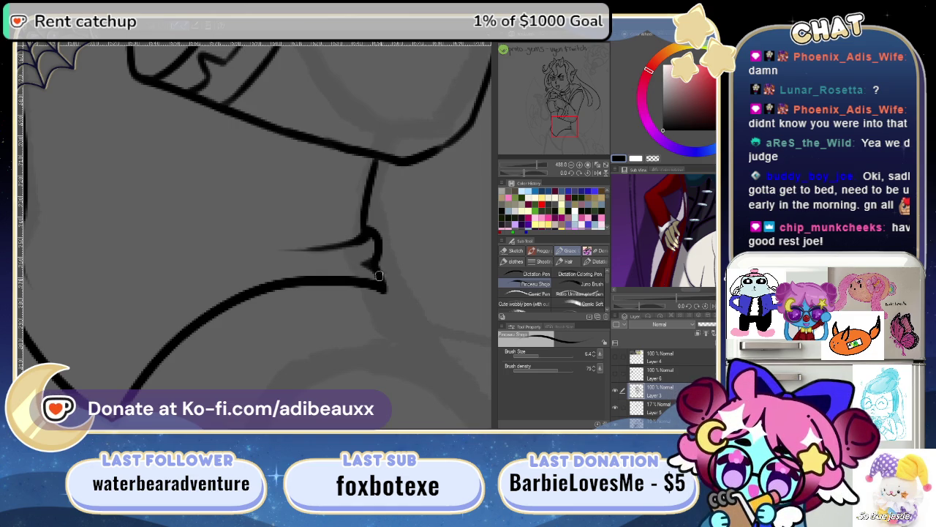
scroll(381, 287, up, 2)
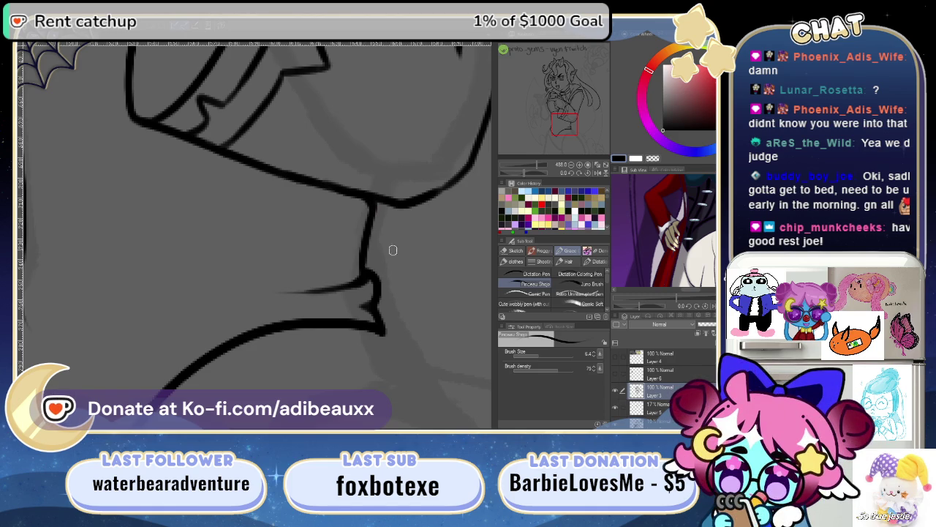
mouse_move(331, 319)
mouse_down()
mouse_move(338, 290)
mouse_move(320, 315)
mouse_move(365, 236)
mouse_move(334, 259)
mouse_move(307, 307)
mouse_move(291, 245)
mouse_move(284, 276)
mouse_move(433, 290)
mouse_up()
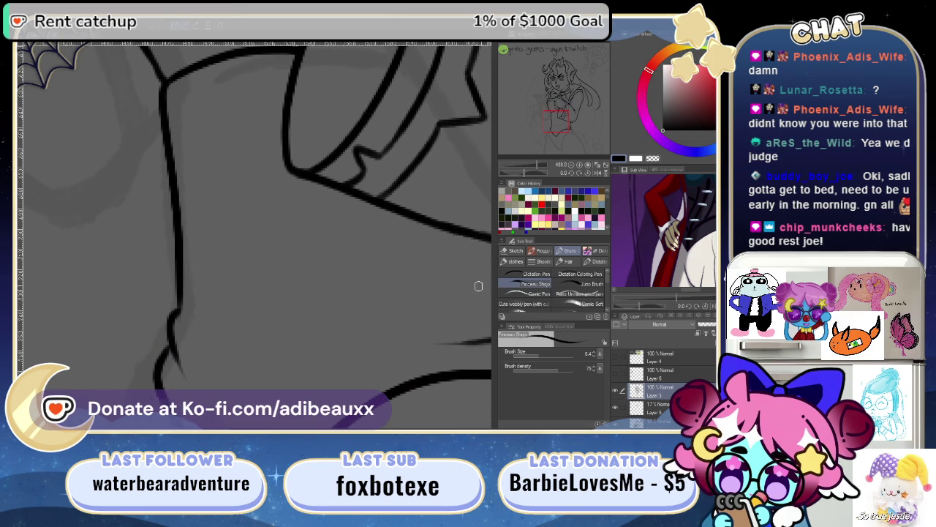
mouse_move(686, 315)
mouse_down()
mouse_move(688, 377)
mouse_move(688, 366)
mouse_up()
drag(676, 311, 644, 347)
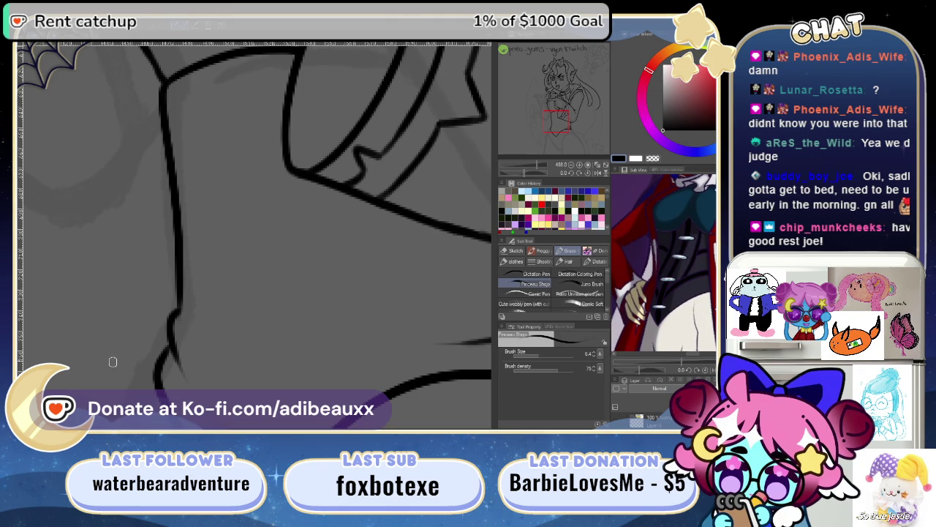
drag(553, 177, 535, 171)
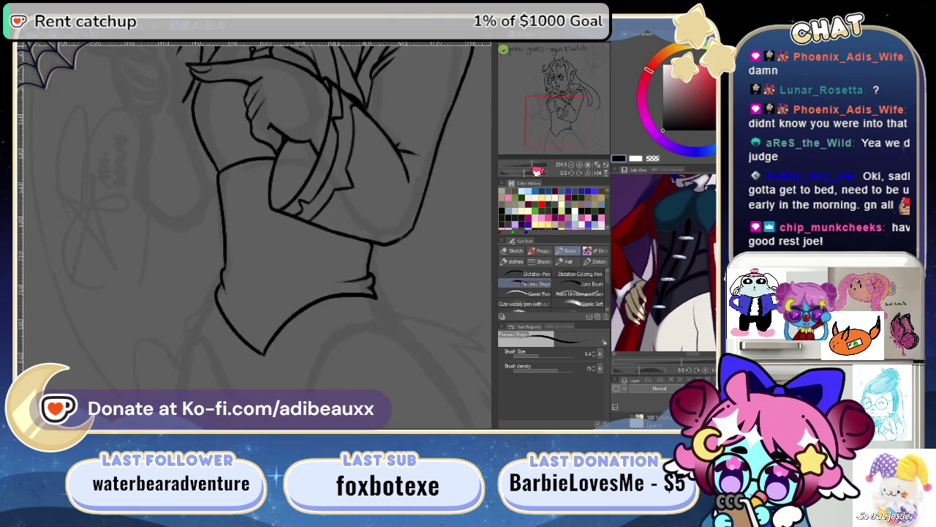
- Erase the stray line below the pointing hand with the Eraser, then return to the pen
scroll(449, 211, up, 2)
scroll(253, 217, up, 1)
scroll(253, 217, up, 1)
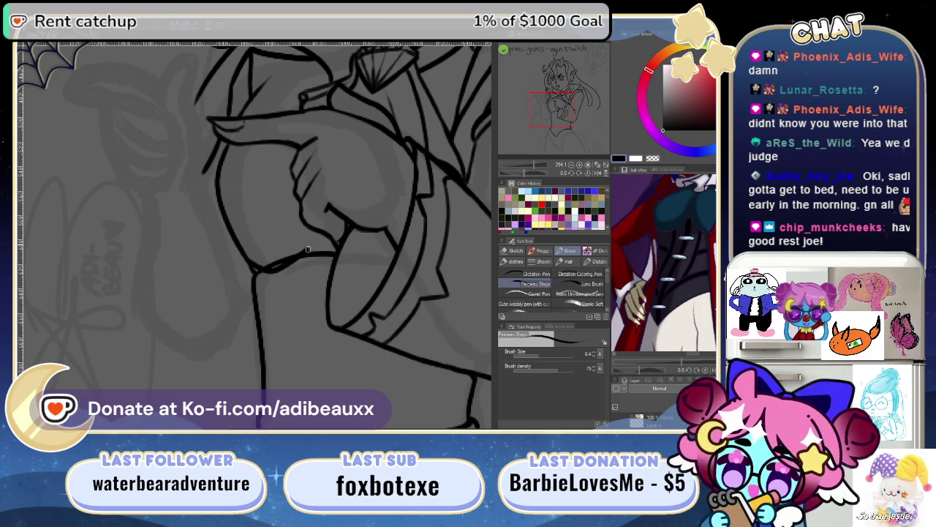
drag(317, 230, 272, 310)
mouse_move(312, 264)
mouse_down()
mouse_move(215, 349)
mouse_move(242, 370)
mouse_move(300, 286)
mouse_move(322, 289)
mouse_move(315, 304)
mouse_up()
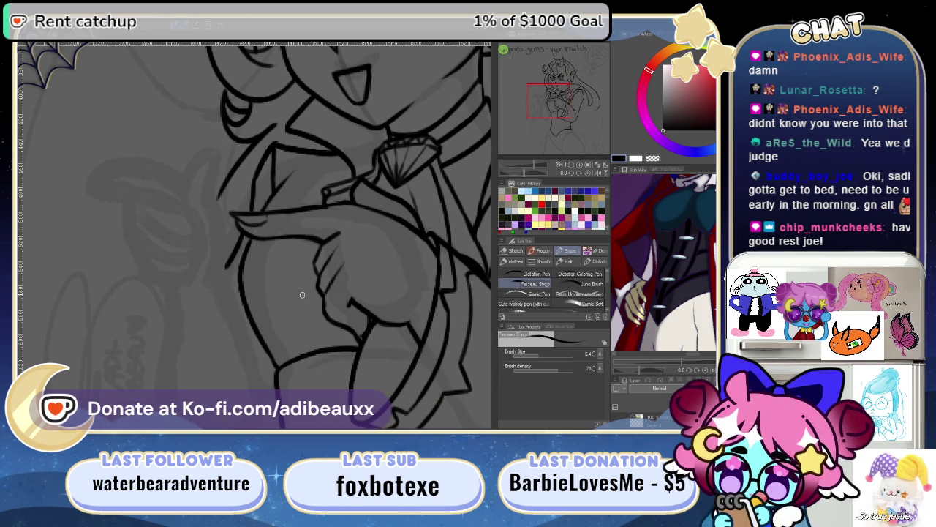
key(e)
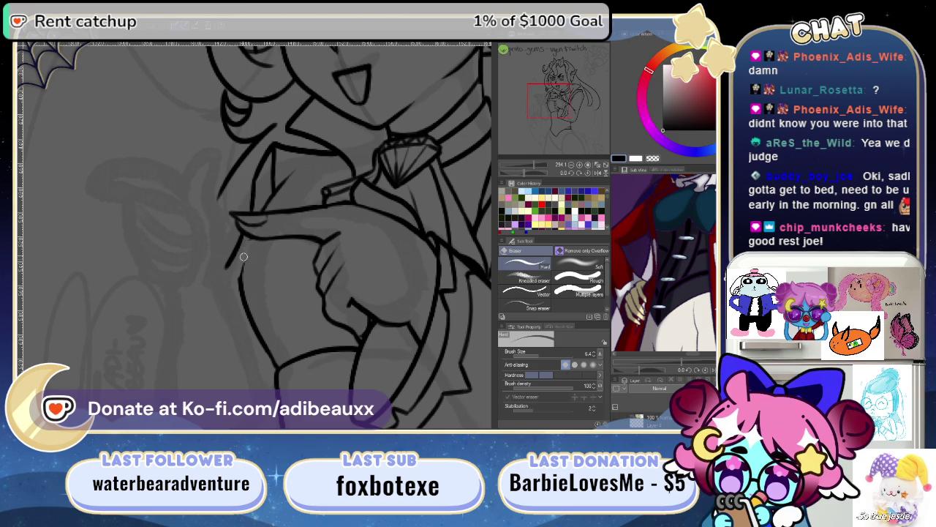
mouse_move(243, 296)
mouse_down()
mouse_move(265, 347)
mouse_move(284, 339)
mouse_up()
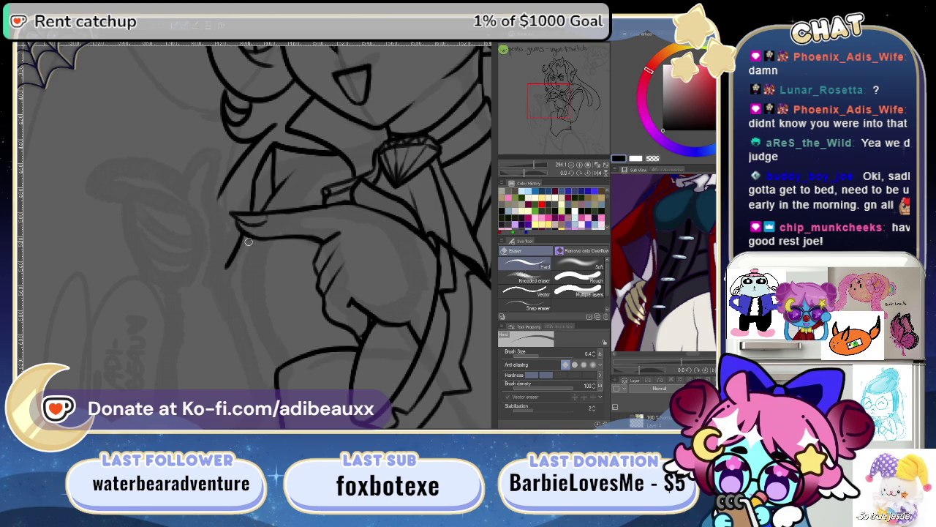
key(p)
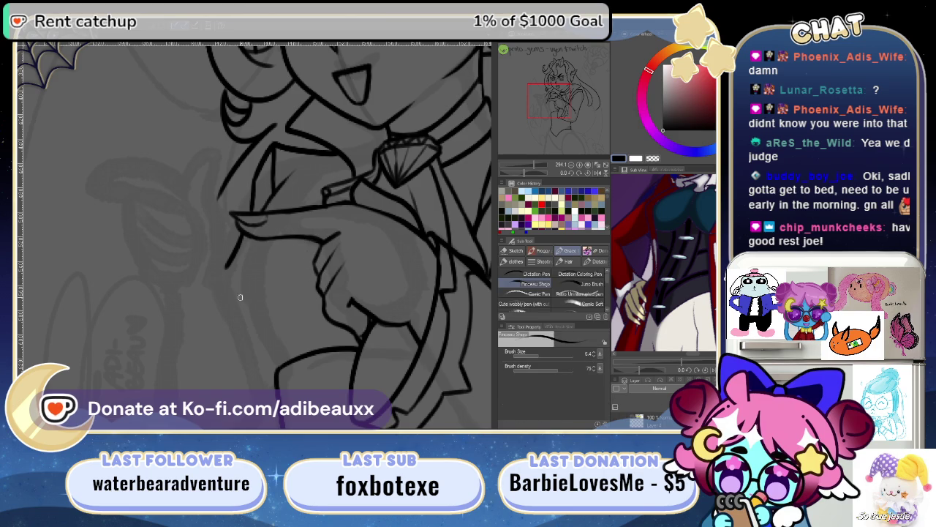
- Redraw the belly contour as one smooth curve joining the fingers, then zoom out
drag(280, 313, 285, 247)
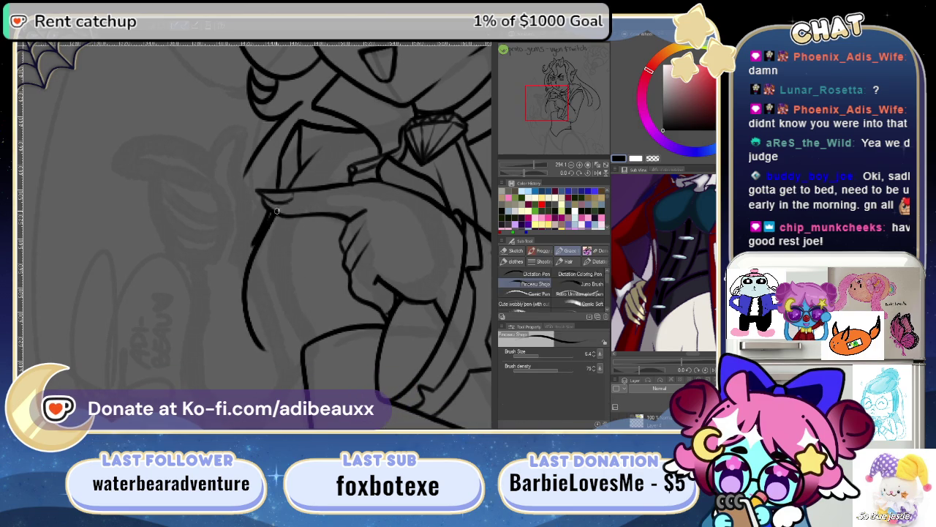
key(ctrl+z)
drag(251, 262, 298, 344)
key(ctrl+z)
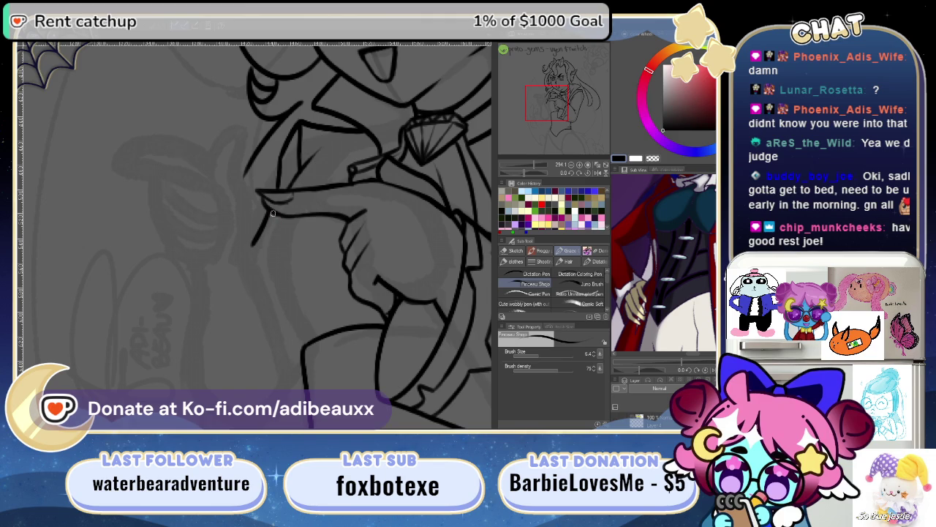
mouse_move(273, 210)
mouse_down()
mouse_move(256, 272)
mouse_move(297, 357)
mouse_up()
key(ctrl+z)
key(ctrl+z)
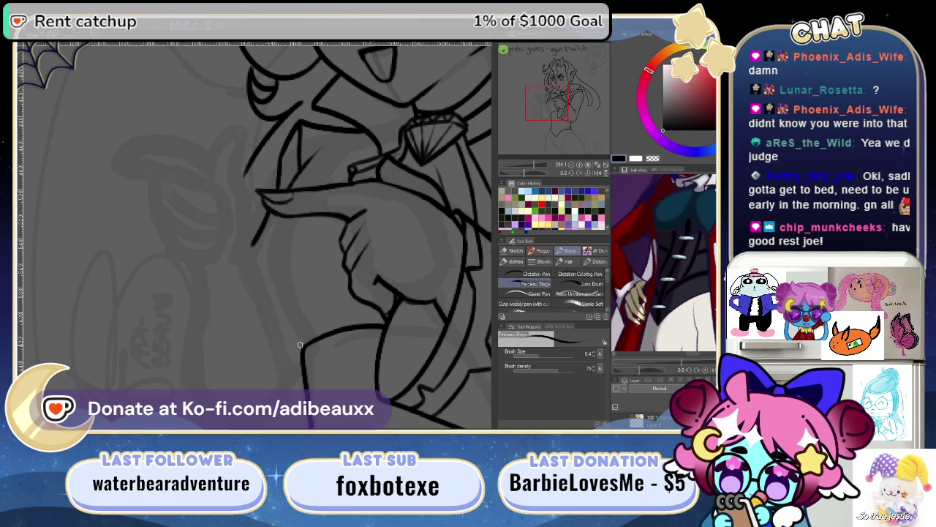
key(ctrl+z)
drag(254, 332, 265, 224)
mouse_move(247, 268)
mouse_down()
mouse_move(272, 210)
mouse_move(294, 204)
mouse_up()
mouse_move(333, 307)
mouse_down()
mouse_move(229, 304)
mouse_move(263, 242)
mouse_move(278, 319)
mouse_up()
drag(539, 169, 536, 177)
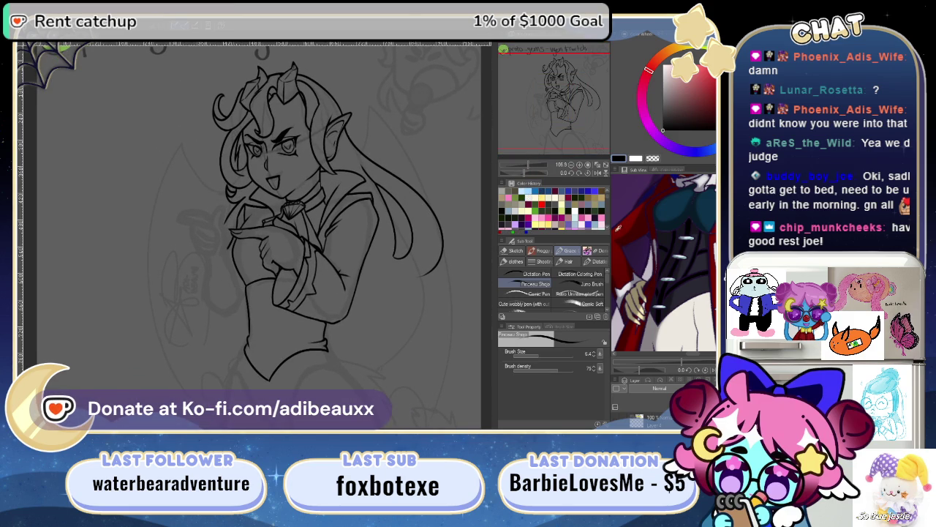
- Show the full character in the Sub View and ink a curved chest line under the pointing hand
mouse_move(684, 369)
mouse_down()
mouse_move(667, 369)
mouse_move(672, 364)
mouse_up()
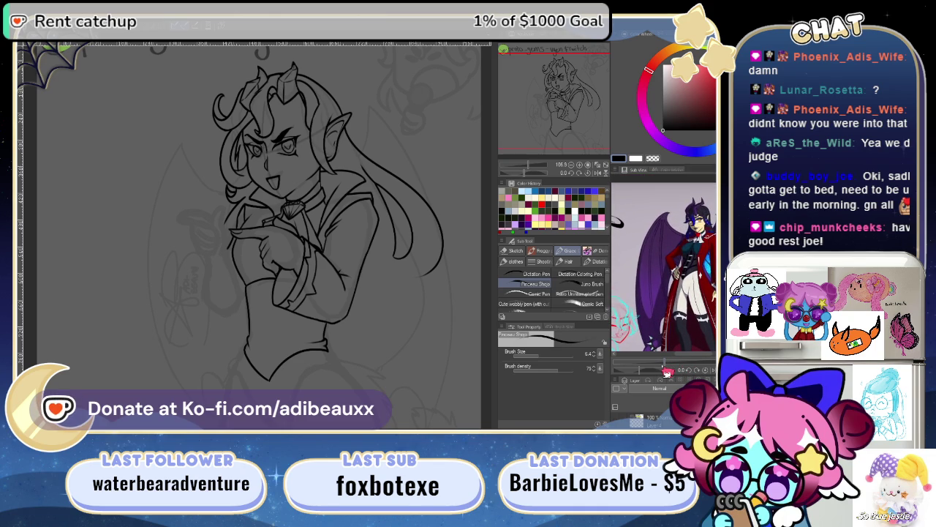
drag(244, 250, 233, 287)
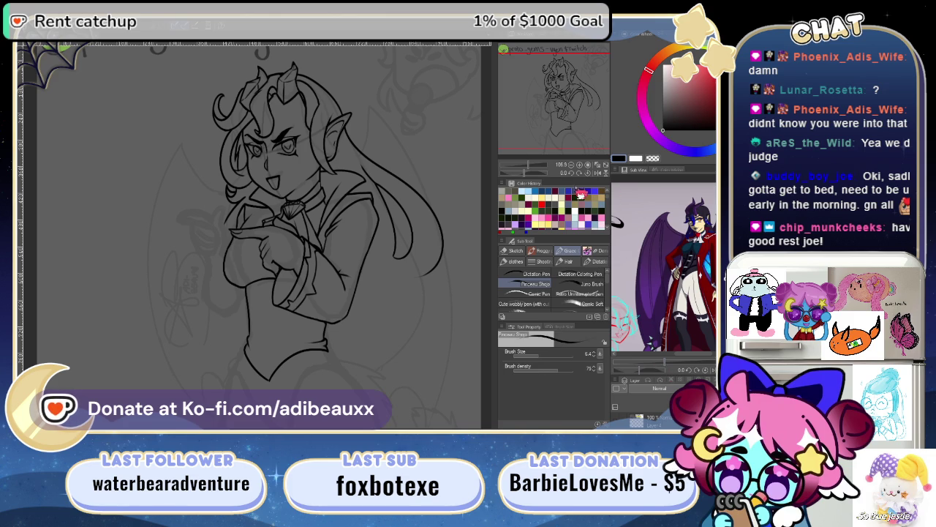
drag(530, 168, 541, 172)
drag(317, 280, 354, 313)
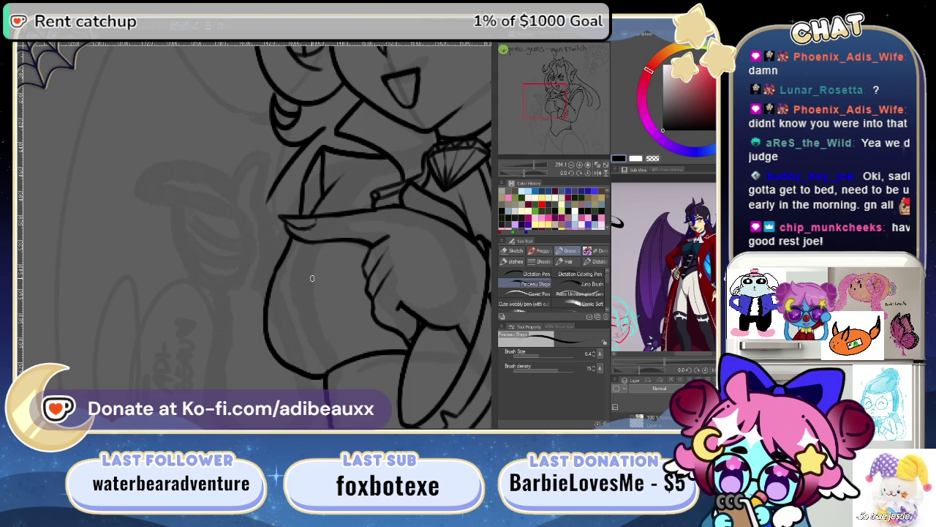
key(ctrl+z)
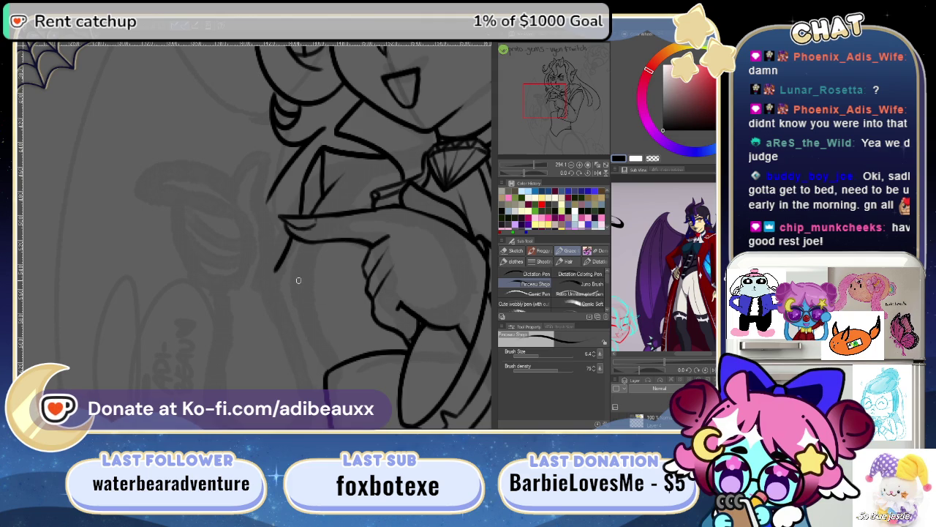
key(ctrl+y)
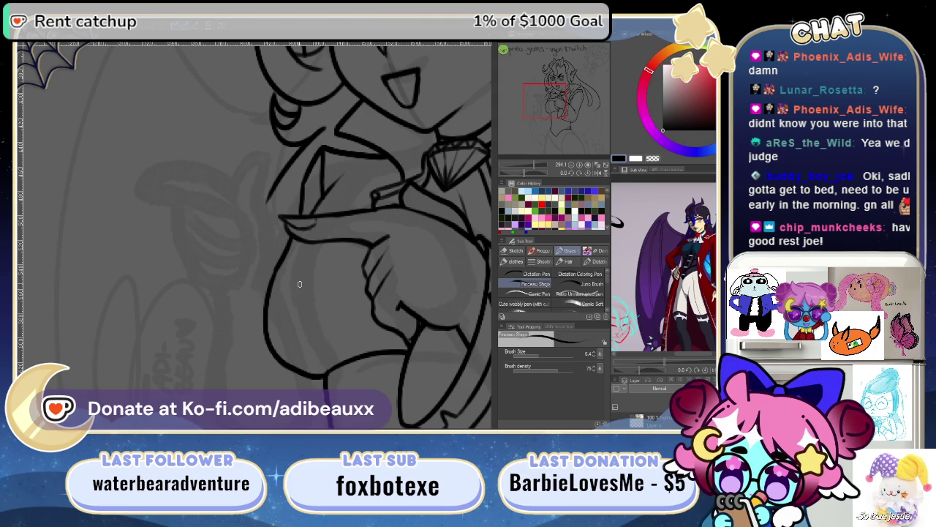
key(e)
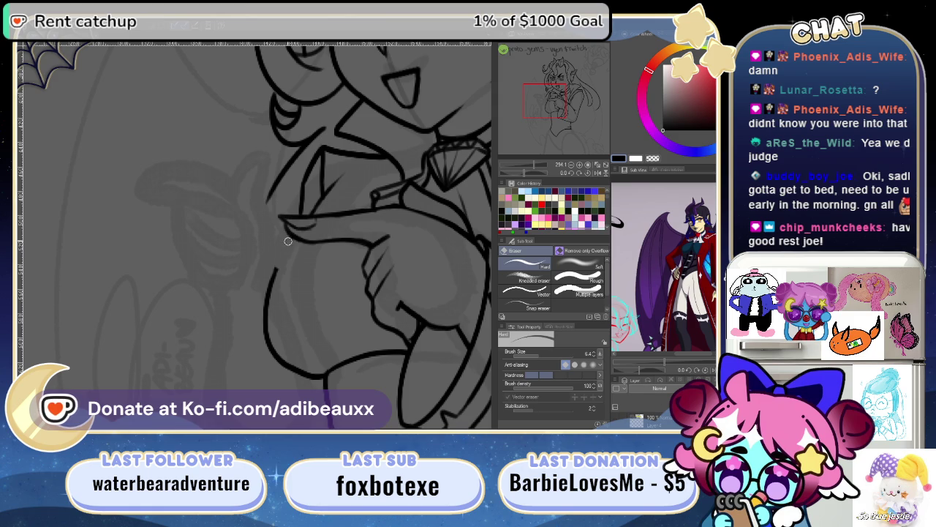
key(p)
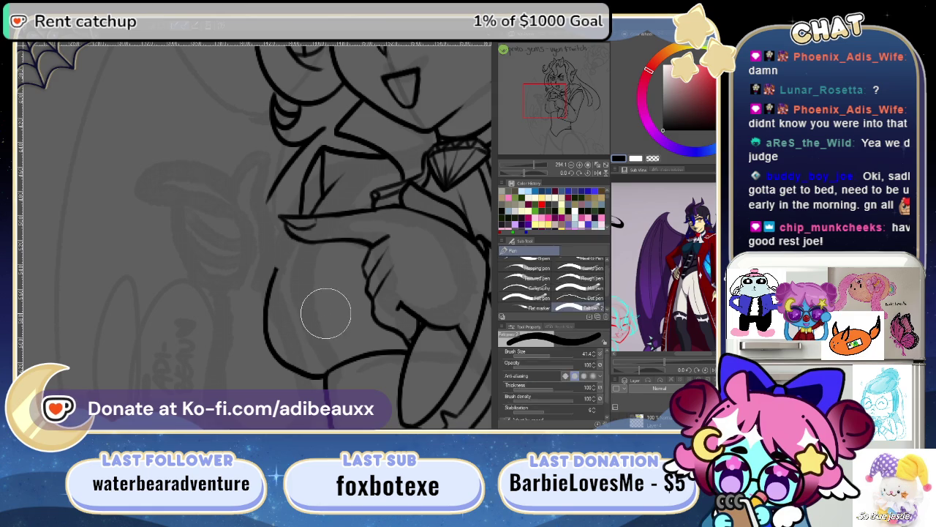
drag(309, 288, 275, 260)
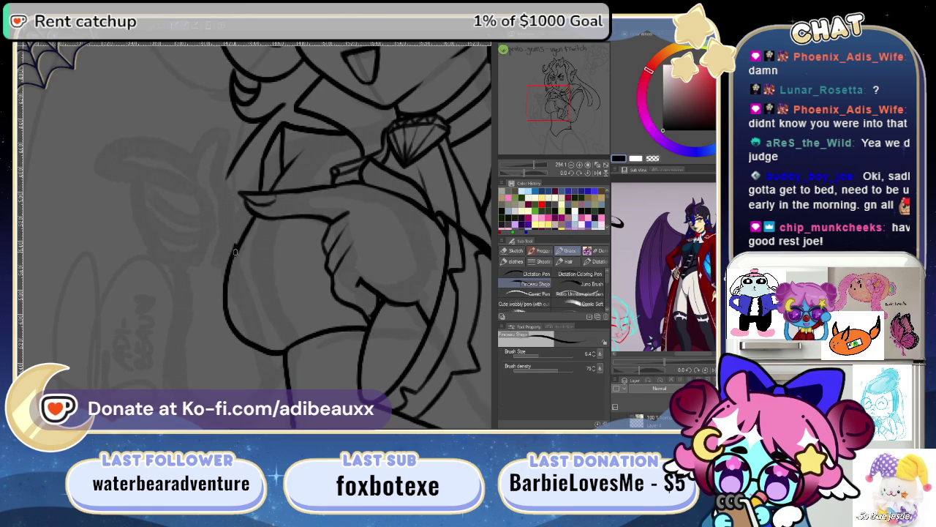
drag(231, 256, 252, 219)
key(ctrl+z)
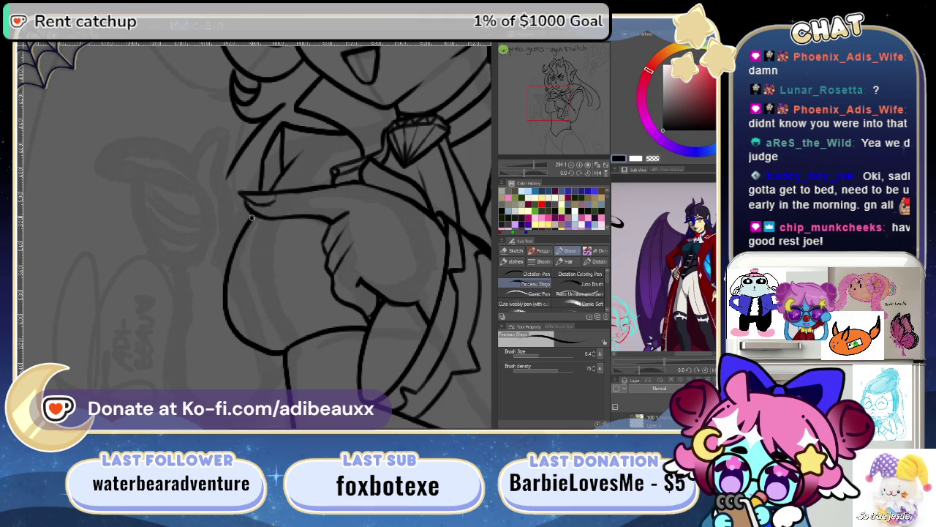
mouse_move(364, 311)
mouse_down()
mouse_move(317, 251)
mouse_move(278, 267)
mouse_move(283, 341)
mouse_move(342, 341)
mouse_up()
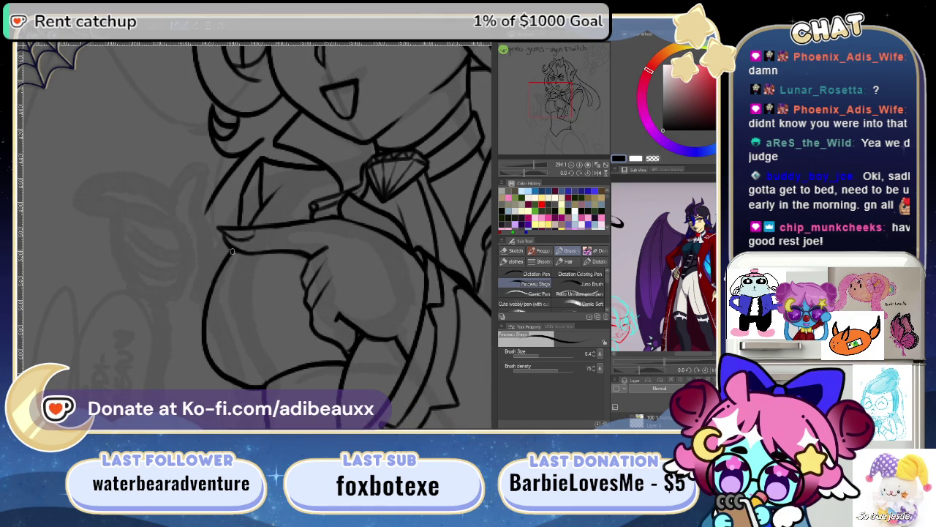
drag(330, 319, 272, 223)
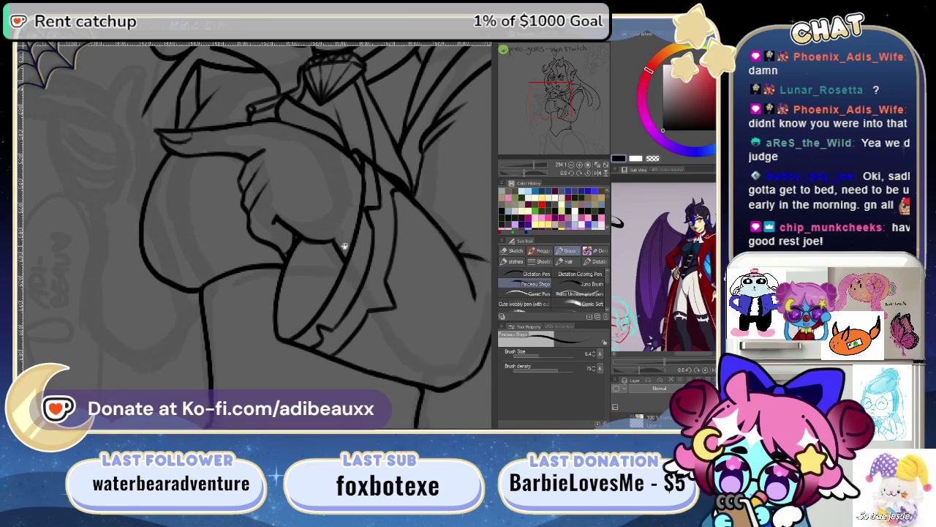
drag(544, 172, 530, 175)
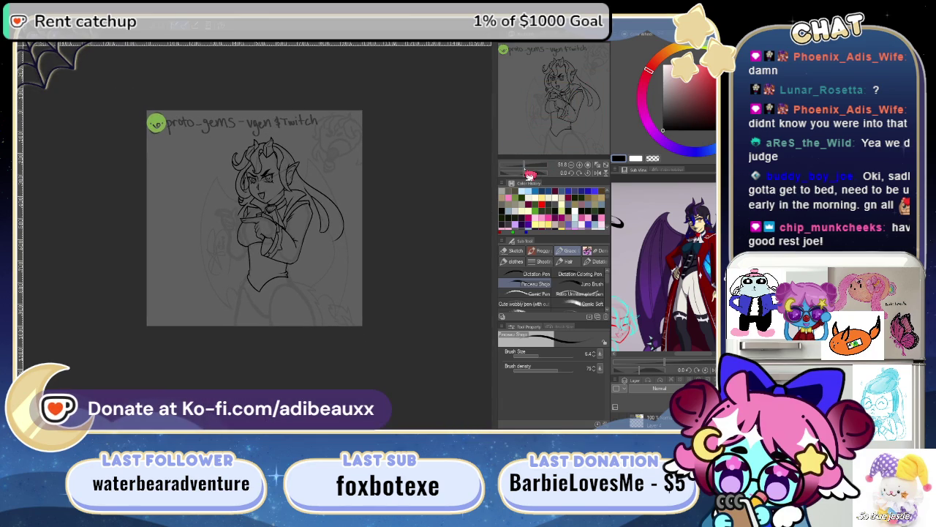
- Frame the tunic's lower front and attempt an inner trim line up from the hem tip, undoing the tries
drag(530, 175, 540, 171)
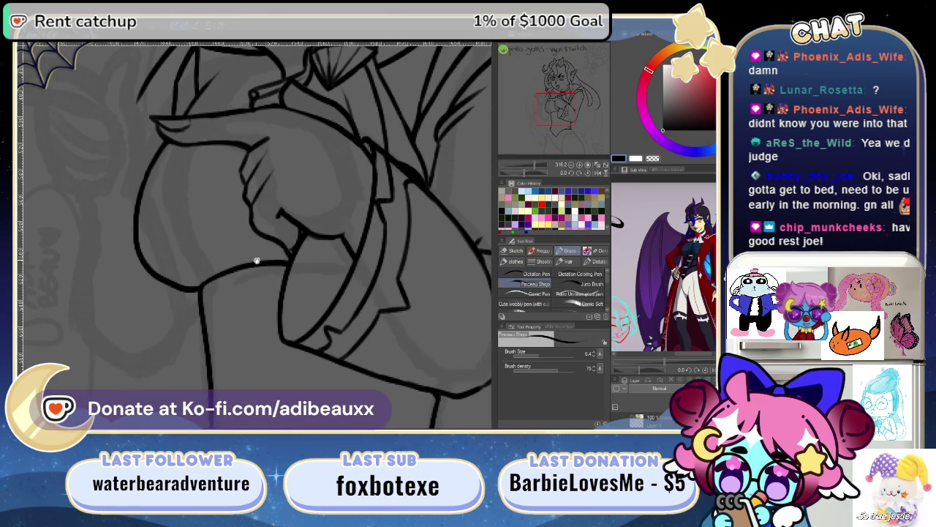
drag(256, 260, 346, 222)
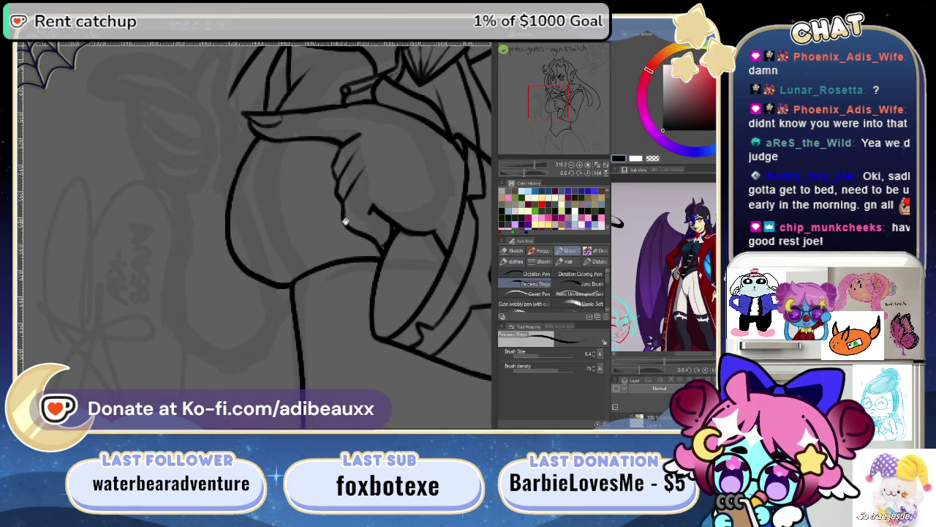
mouse_move(346, 222)
mouse_down()
mouse_move(324, 288)
mouse_move(313, 249)
mouse_move(260, 358)
mouse_move(284, 312)
mouse_move(329, 273)
mouse_move(283, 207)
mouse_move(288, 236)
mouse_move(308, 259)
mouse_up()
drag(678, 367, 692, 357)
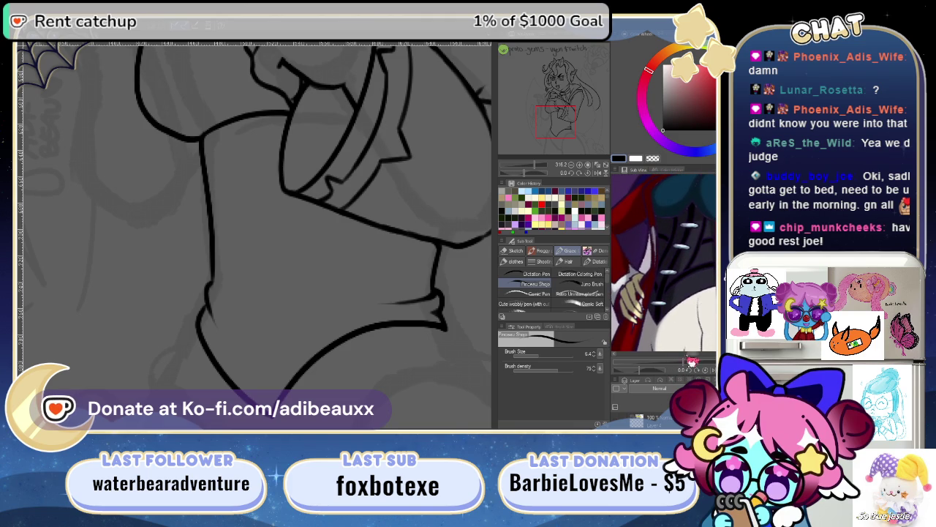
mouse_move(344, 316)
mouse_down()
mouse_move(272, 271)
mouse_move(299, 278)
mouse_move(289, 288)
mouse_move(319, 263)
mouse_up()
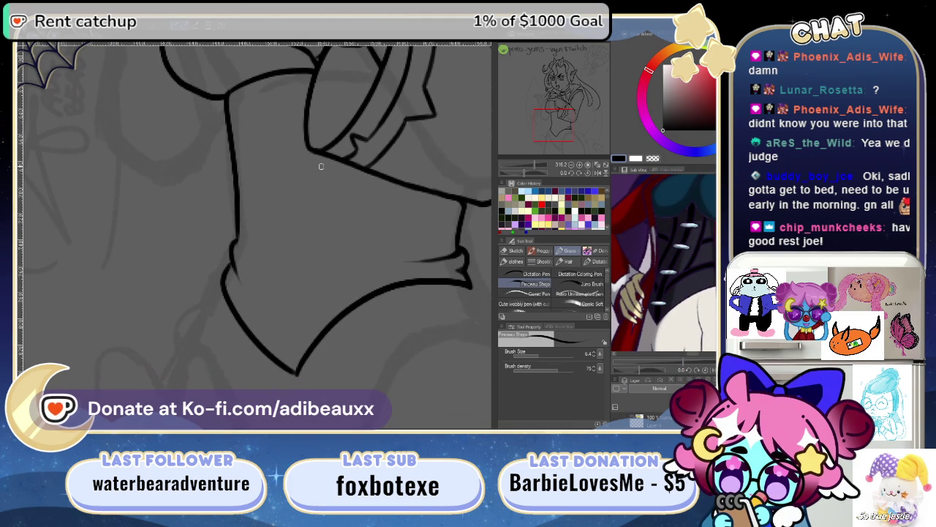
mouse_move(322, 157)
mouse_down()
mouse_move(297, 328)
mouse_move(318, 202)
mouse_up()
key(ctrl+z)
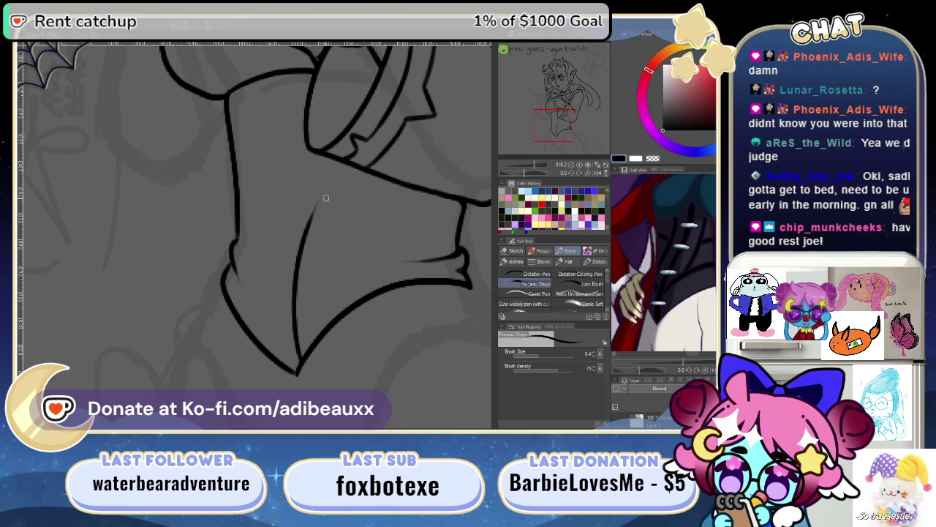
key(ctrl+z)
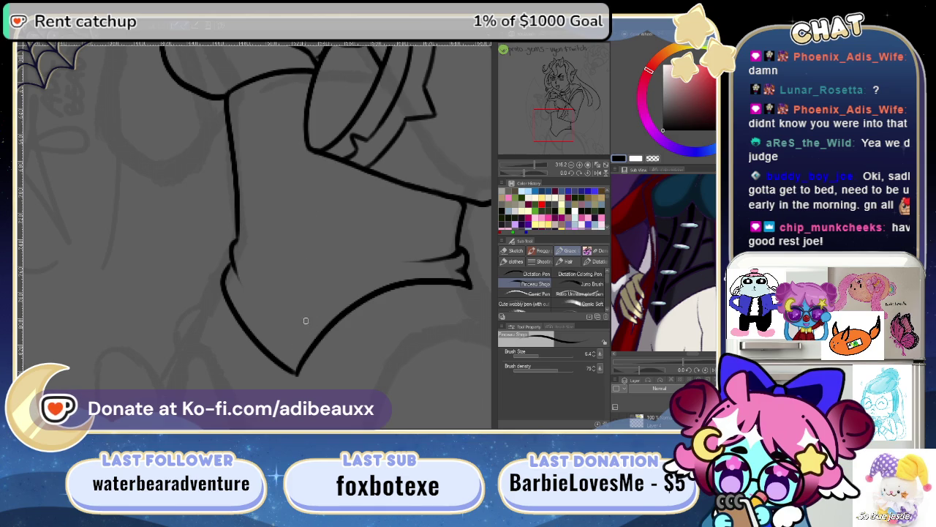
drag(295, 369, 269, 251)
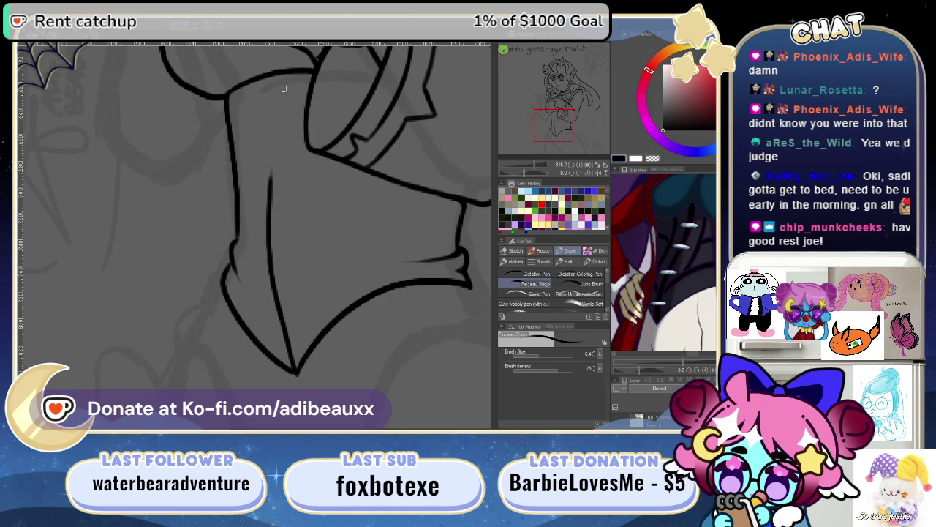
key(ctrl+z)
- Zoom out and try extending the inner line down toward the hem tip, then zoom in on the tip
drag(334, 151, 332, 283)
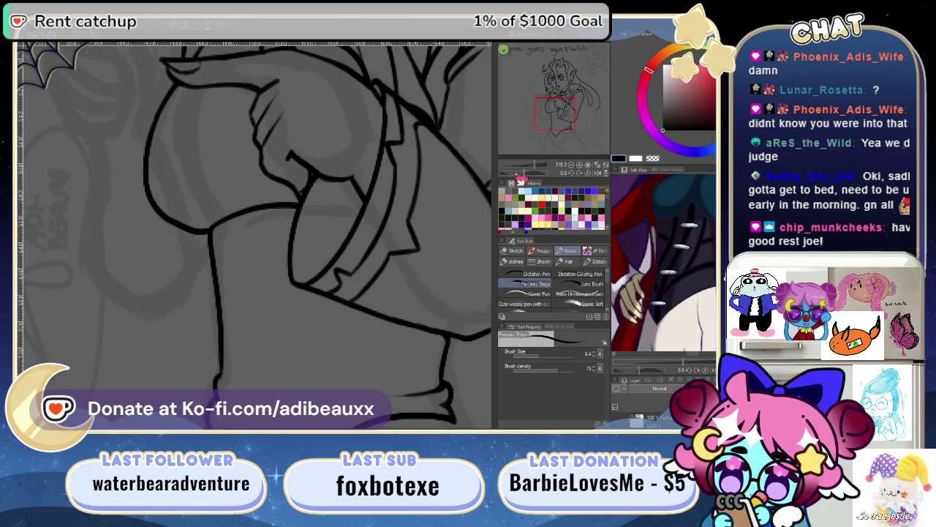
drag(541, 173, 530, 173)
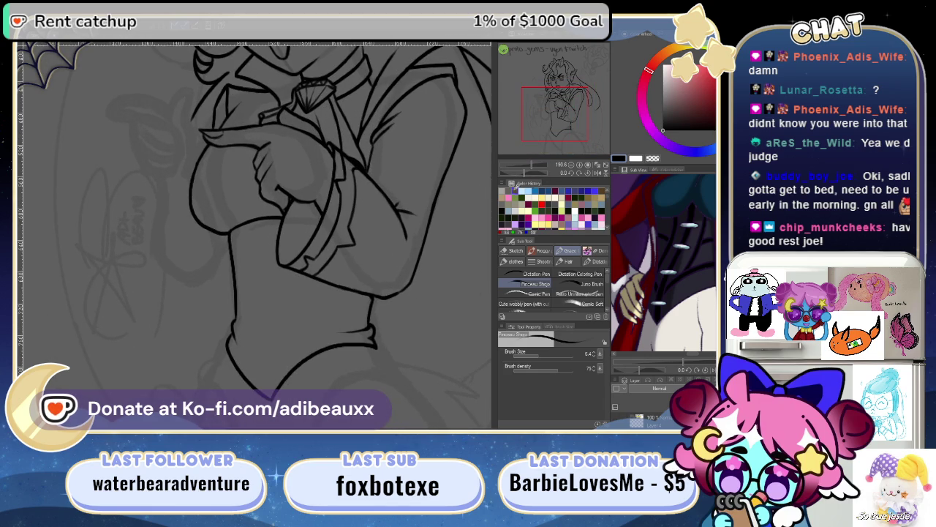
drag(345, 313, 367, 289)
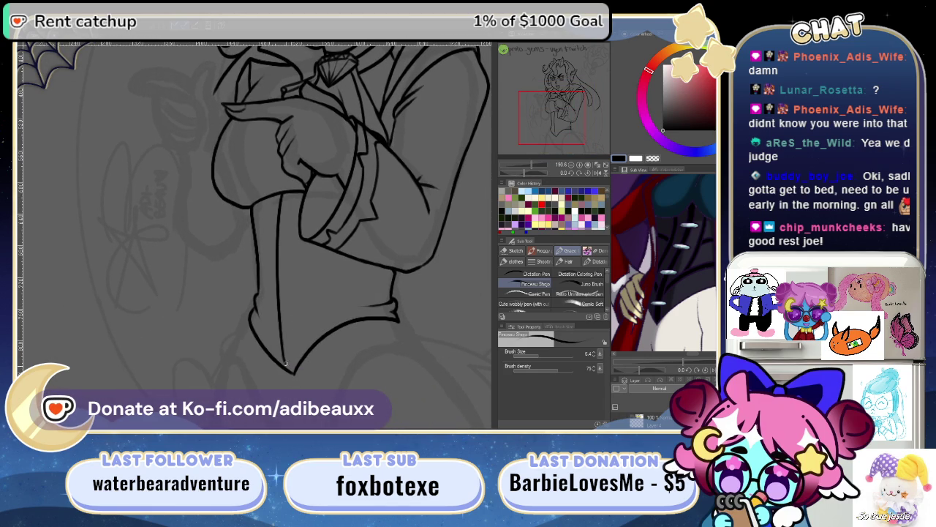
drag(282, 350, 287, 369)
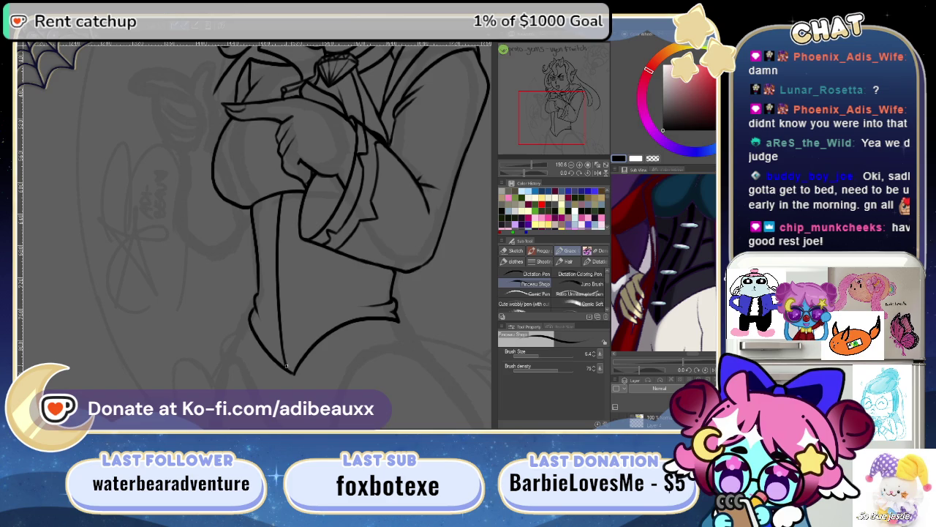
key(ctrl+z)
key(e)
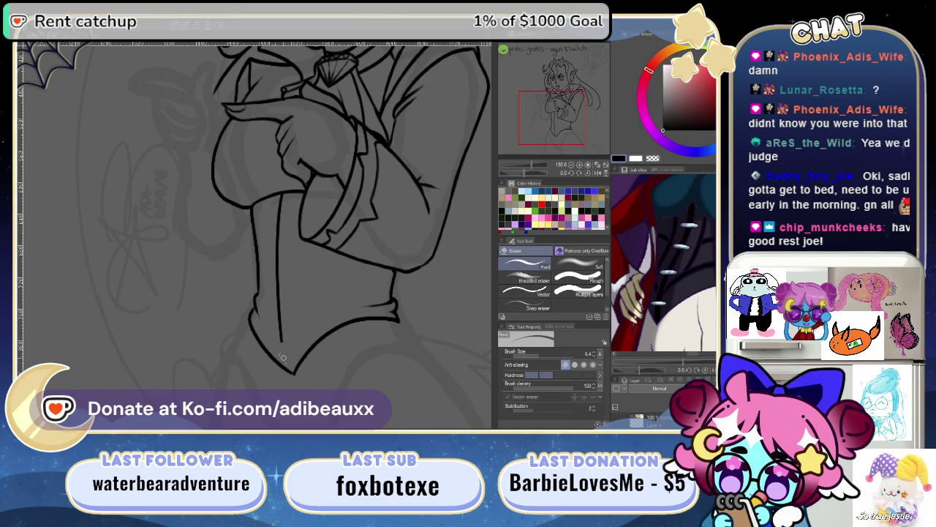
key(p)
drag(520, 171, 542, 172)
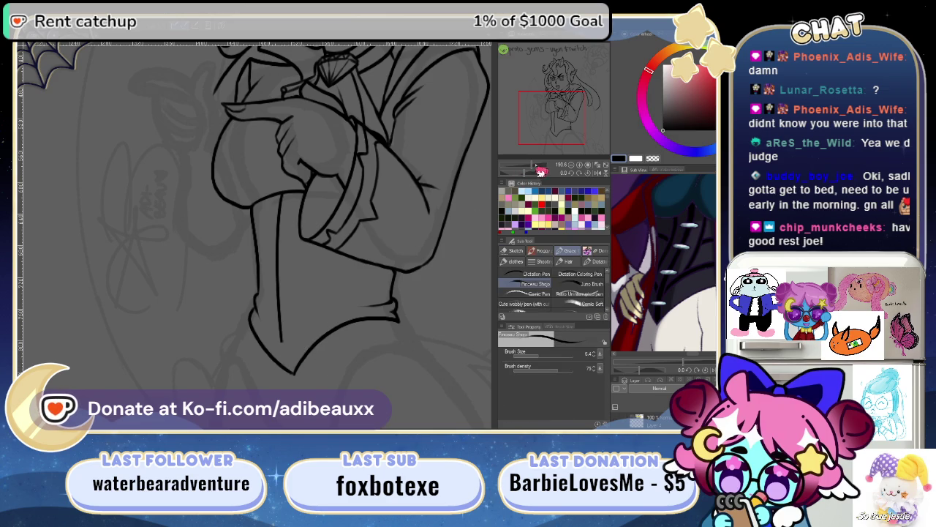
scroll(376, 341, down, 2)
- Redraw the lower inner trim line repeatedly until it meets the hem's pointed tip
scroll(277, 263, down, 3)
scroll(278, 272, down, 3)
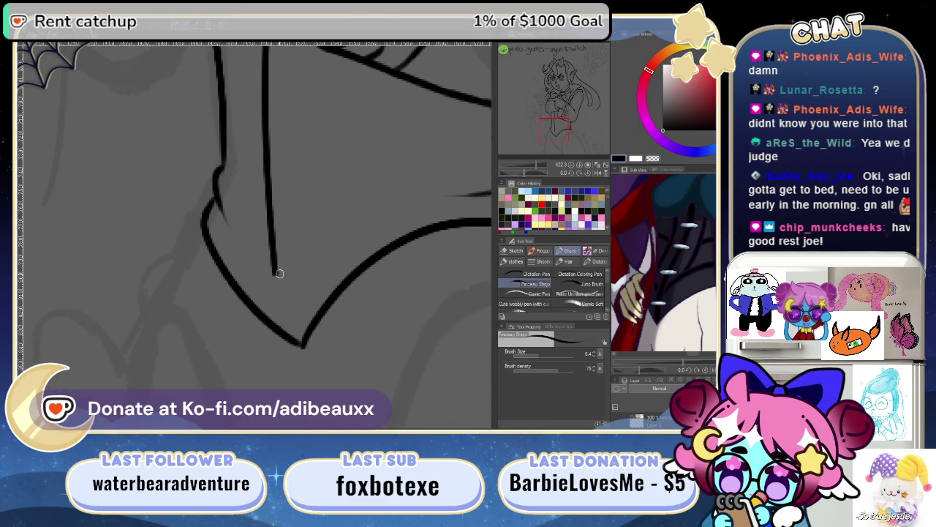
key(ctrl+z)
drag(274, 256, 301, 343)
key(ctrl+z)
drag(273, 258, 296, 340)
key(ctrl+z)
drag(273, 258, 300, 342)
key(ctrl+z)
drag(274, 257, 293, 340)
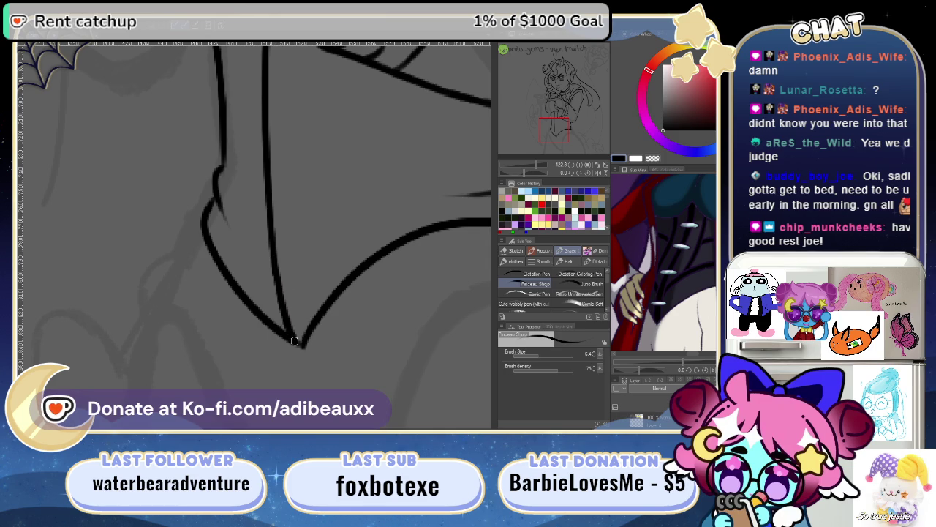
key(ctrl+z)
drag(275, 272, 298, 340)
- Zoom in and pan across the tunic trim lines to check for gaps
key(e)
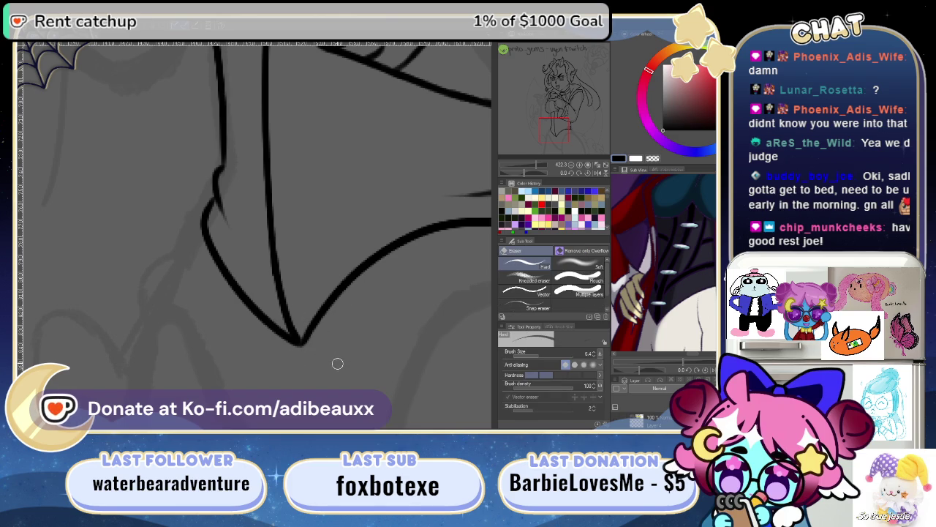
key(p)
key(ctrl+plus)
key(ctrl+plus)
mouse_move(395, 221)
mouse_down()
mouse_move(293, 334)
mouse_move(310, 309)
mouse_move(583, 177)
mouse_move(534, 173)
mouse_up()
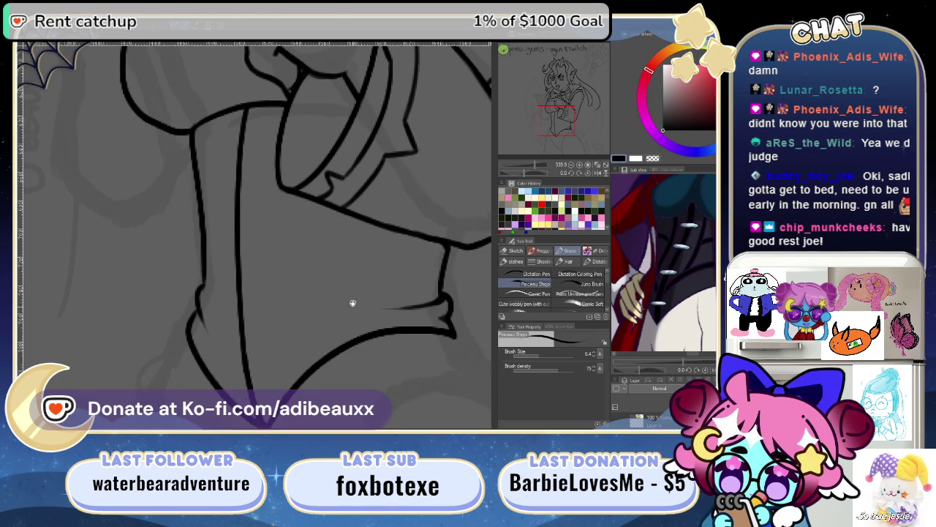
drag(352, 314, 357, 272)
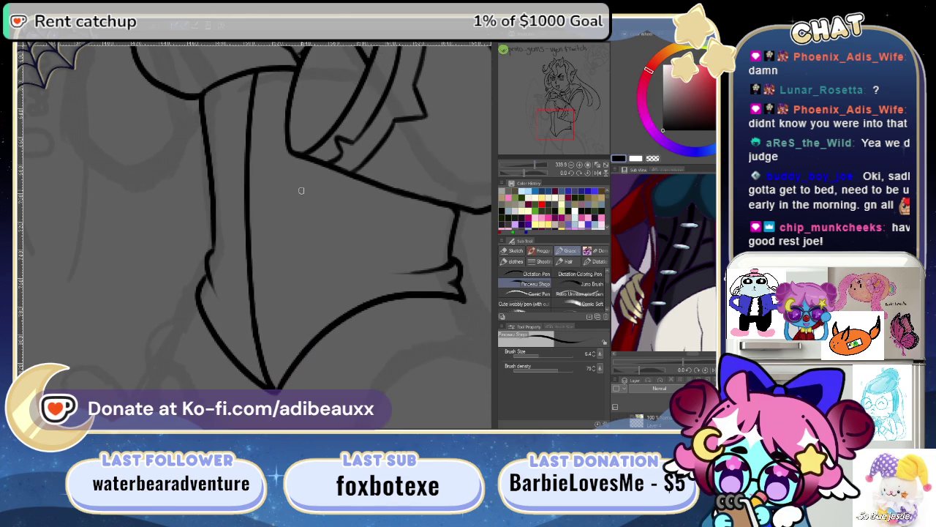
mouse_move(278, 190)
mouse_down()
mouse_move(303, 183)
mouse_move(303, 198)
mouse_move(34, 160)
mouse_up()
key(m)
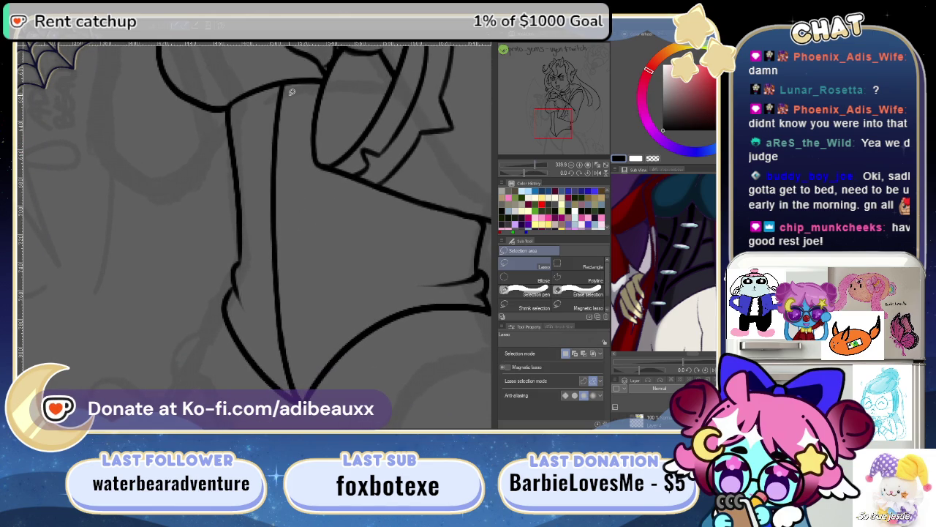
- Lasso the inner trim line and transform it slightly left, close to the tunic's front edge
mouse_move(286, 86)
mouse_down()
mouse_move(252, 142)
mouse_move(265, 307)
mouse_move(282, 369)
mouse_up()
mouse_move(305, 388)
mouse_down()
mouse_move(303, 132)
mouse_move(291, 88)
mouse_up()
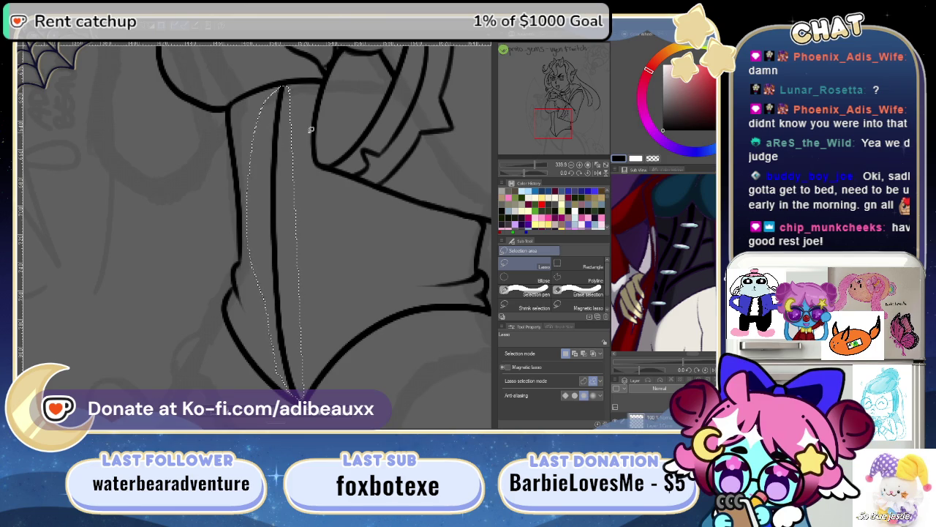
key(ctrl+d)
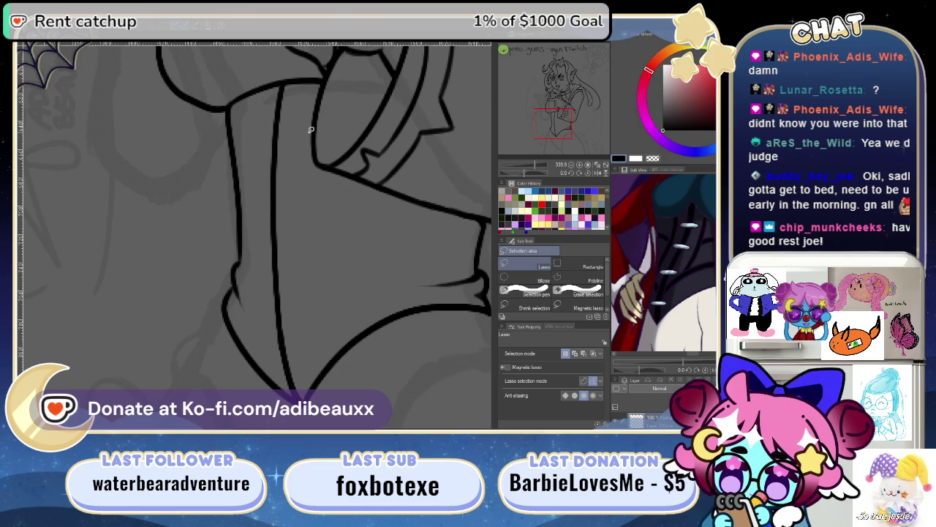
key(ctrl+t)
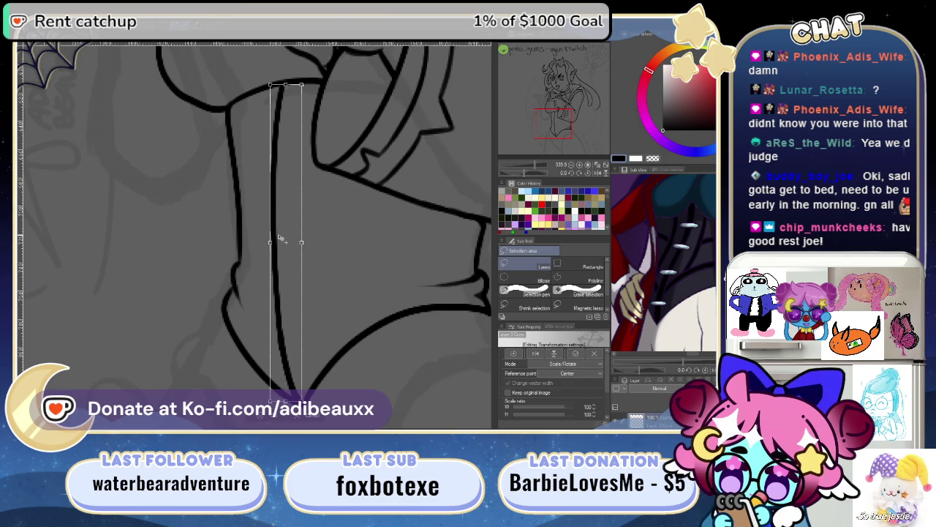
drag(300, 256, 291, 258)
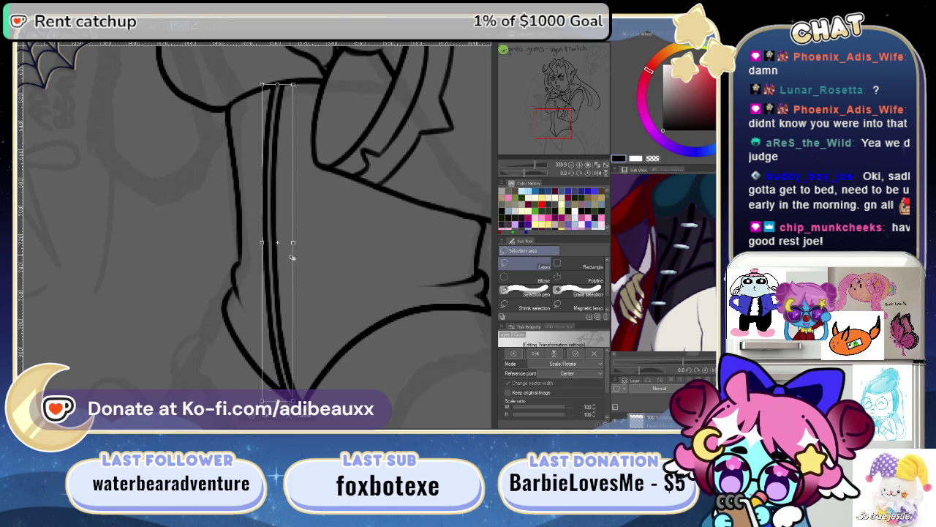
key(Return)
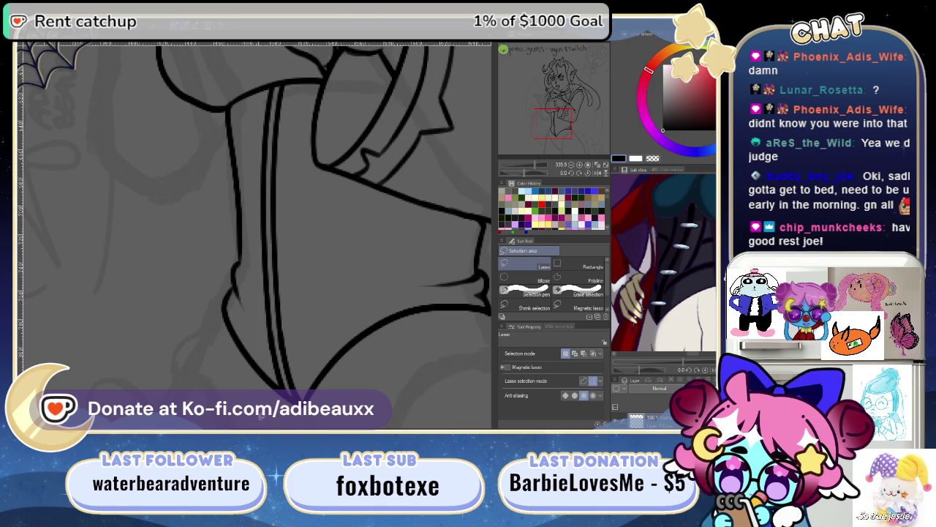
drag(374, 262, 375, 255)
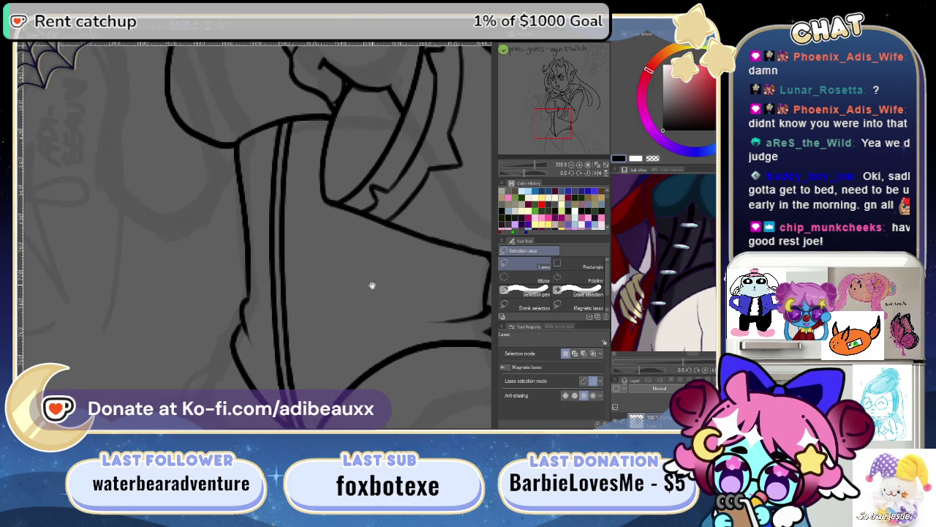
- Ink a third trim line down the tunic front from the collar, retrying strokes with undo
key(p)
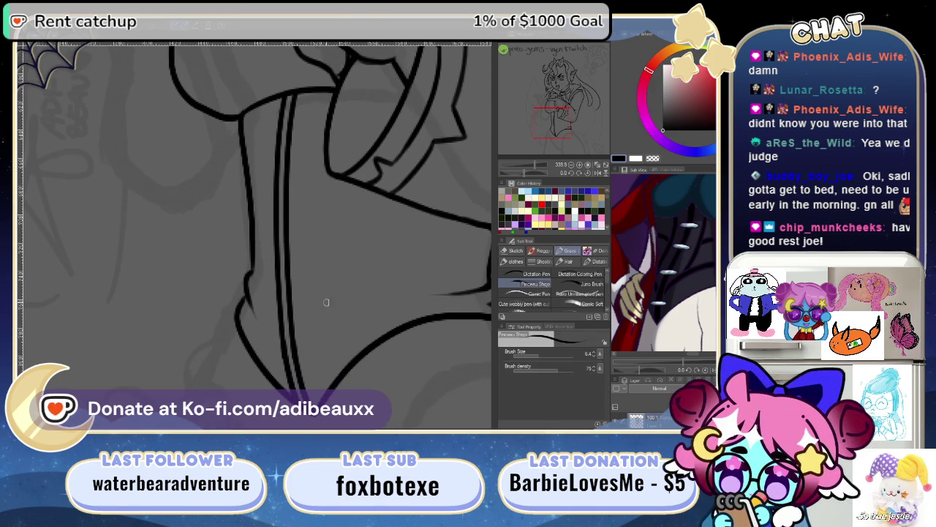
scroll(544, 173, up, 2)
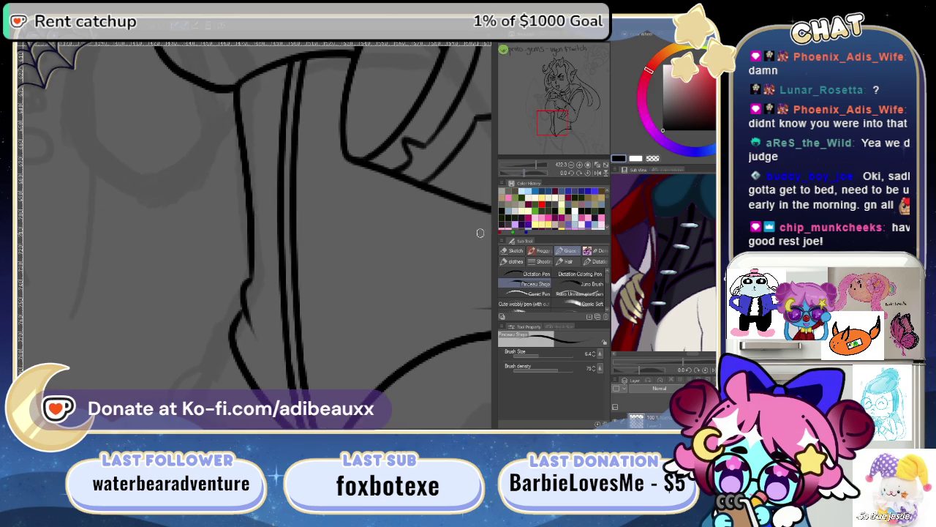
drag(348, 277, 284, 269)
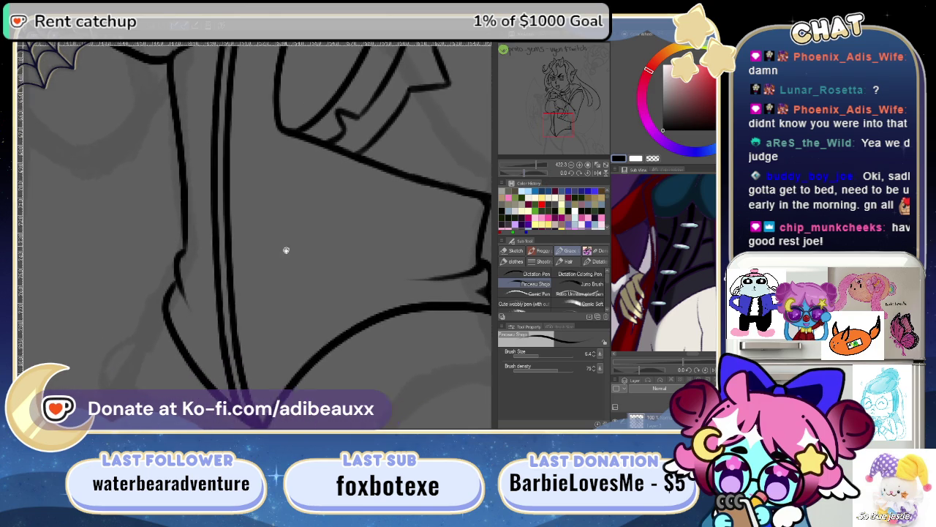
scroll(284, 269, up, 2)
mouse_move(289, 192)
mouse_down()
mouse_move(275, 318)
mouse_move(246, 368)
mouse_move(299, 302)
mouse_up()
scroll(302, 327, down, 1)
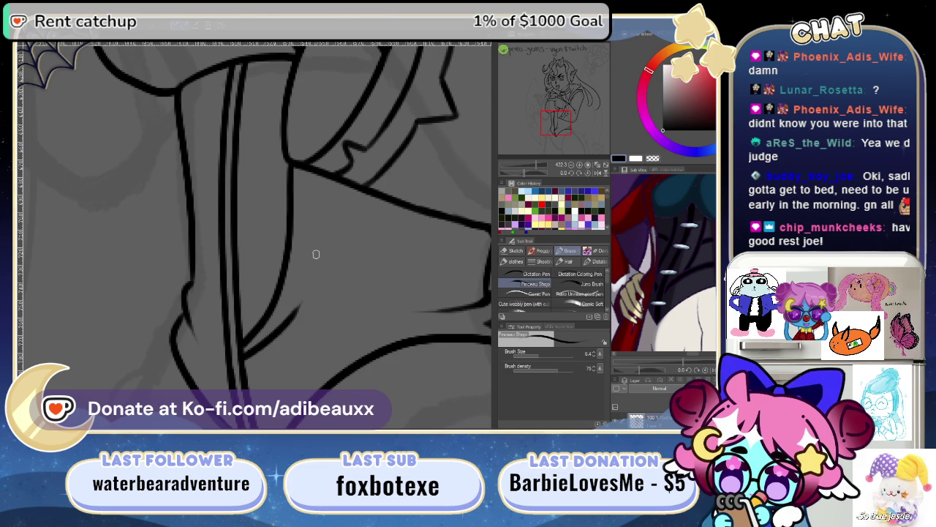
key(ctrl+z)
drag(242, 357, 305, 297)
key(ctrl+z)
drag(243, 357, 294, 299)
drag(301, 171, 301, 263)
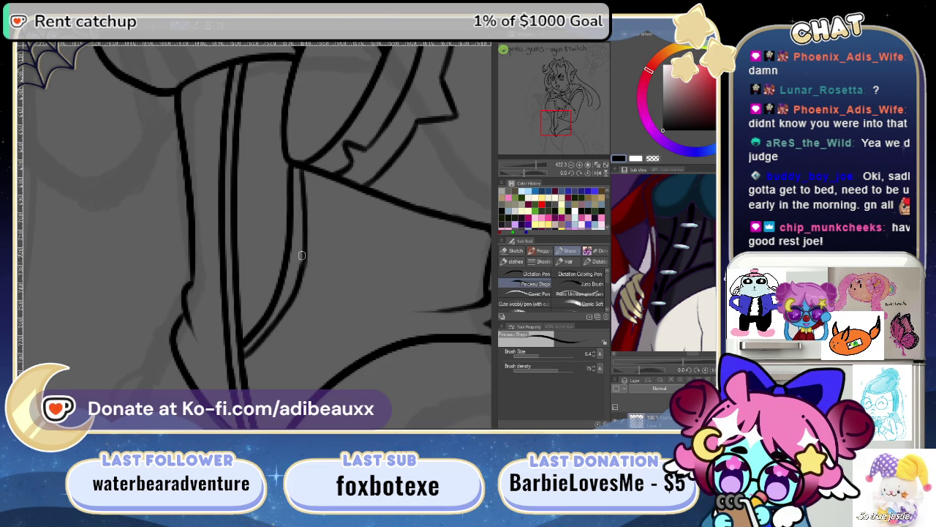
key(ctrl+z)
mouse_move(300, 166)
mouse_down()
mouse_move(301, 265)
mouse_move(373, 267)
mouse_up()
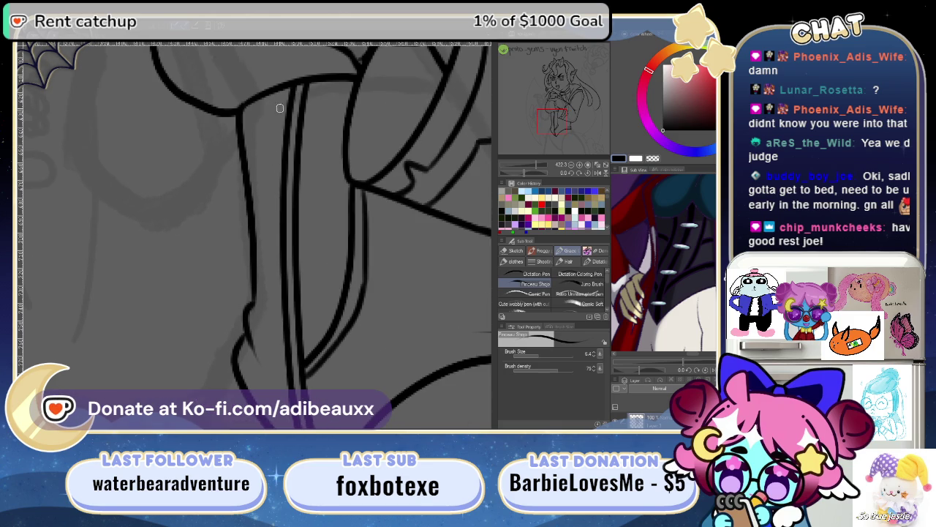
key(ctrl+z)
key(ctrl+z)
key(ctrl+z)
key(ctrl+z)
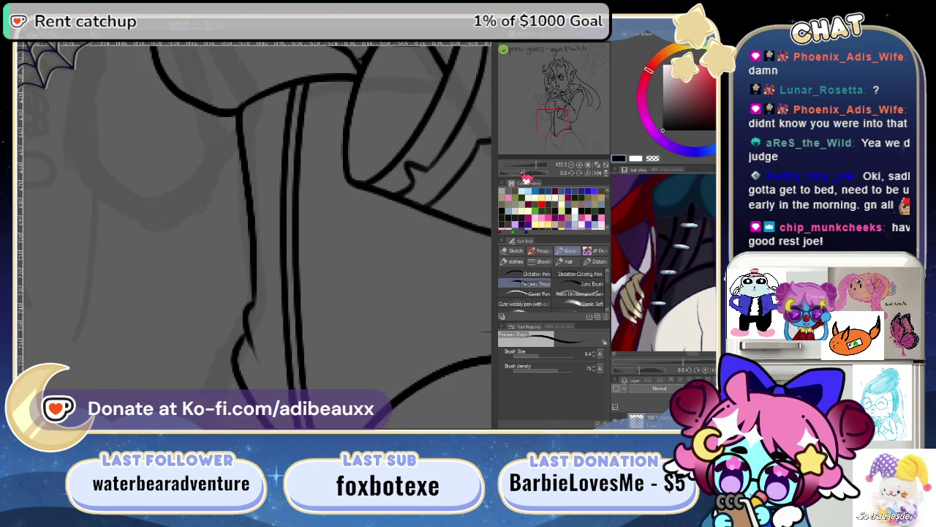
- With the canvas rotated, ink a new line parallel to the angled band, then reset rotation
drag(526, 178, 512, 174)
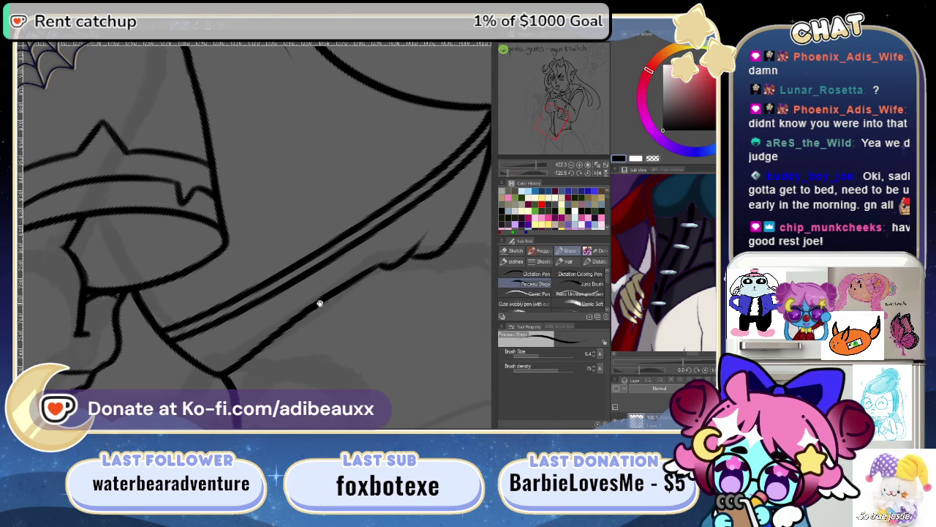
mouse_move(151, 312)
mouse_down()
mouse_move(296, 197)
mouse_move(414, 141)
mouse_up()
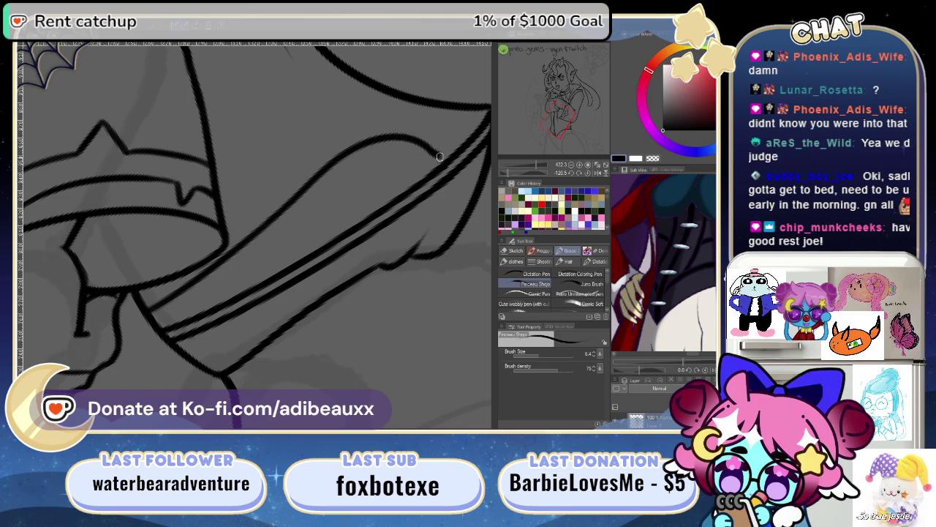
drag(414, 236, 344, 265)
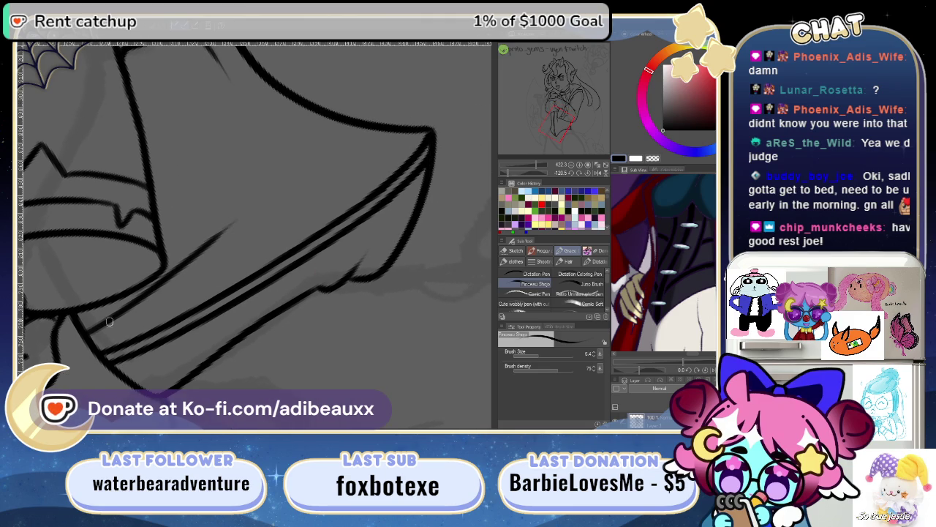
drag(200, 247, 249, 207)
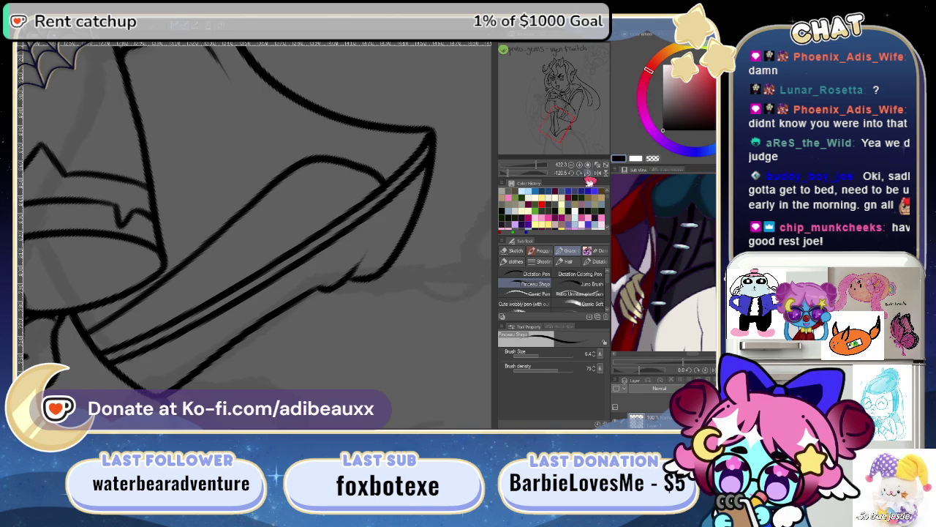
click(595, 176)
drag(407, 293, 359, 351)
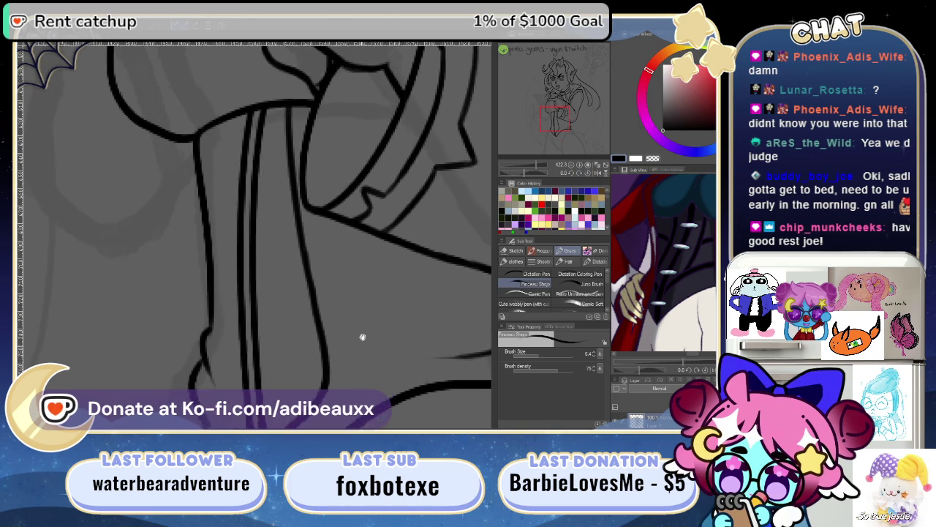
- Ink a vertical line beside the sleeve's double lines, redrawing it once
mouse_move(359, 266)
mouse_down()
mouse_move(380, 332)
mouse_move(393, 296)
mouse_up()
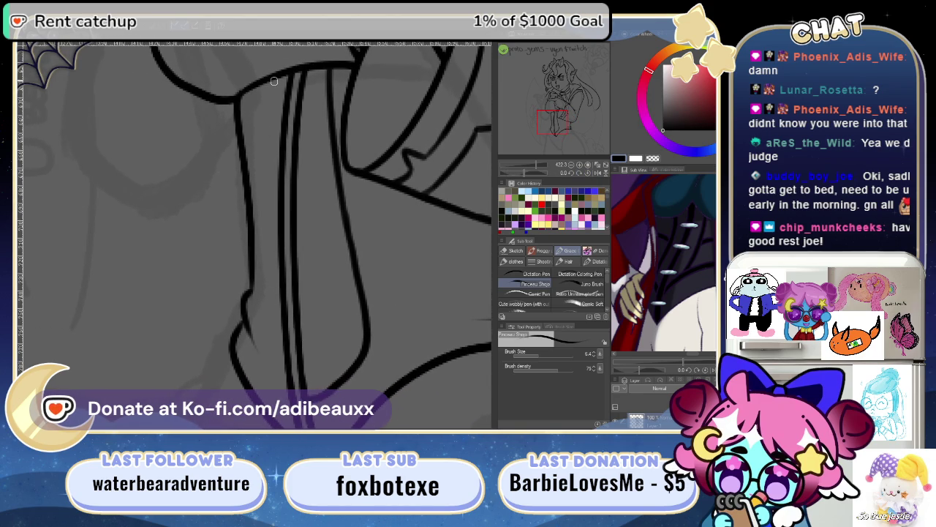
drag(274, 86, 252, 276)
key(ctrl+z)
drag(269, 76, 253, 252)
drag(297, 314, 268, 220)
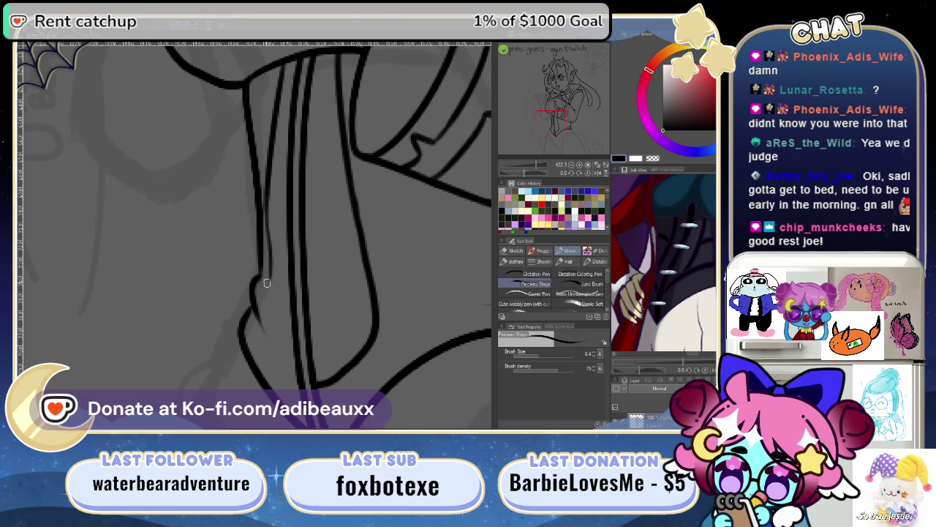
- Ink thin edge lines down the lower sleeve, extending and darkening the left edge
drag(264, 290, 268, 315)
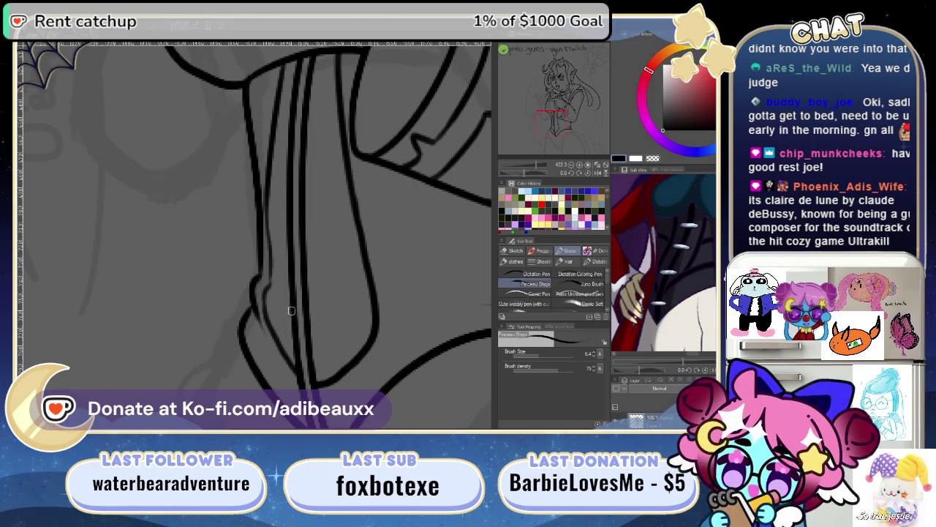
mouse_move(303, 333)
mouse_down()
mouse_move(320, 259)
mouse_move(309, 305)
mouse_move(297, 207)
mouse_move(300, 278)
mouse_up()
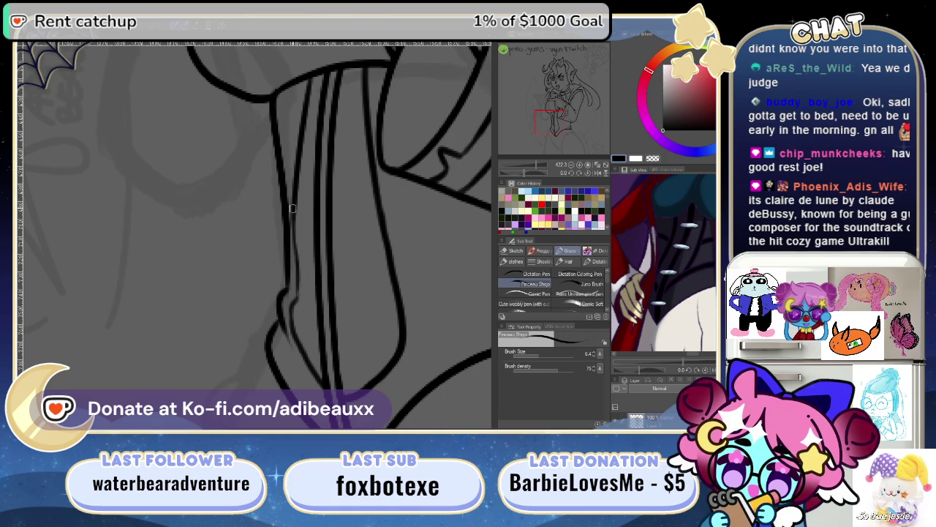
key(ctrl+z)
drag(297, 205, 300, 274)
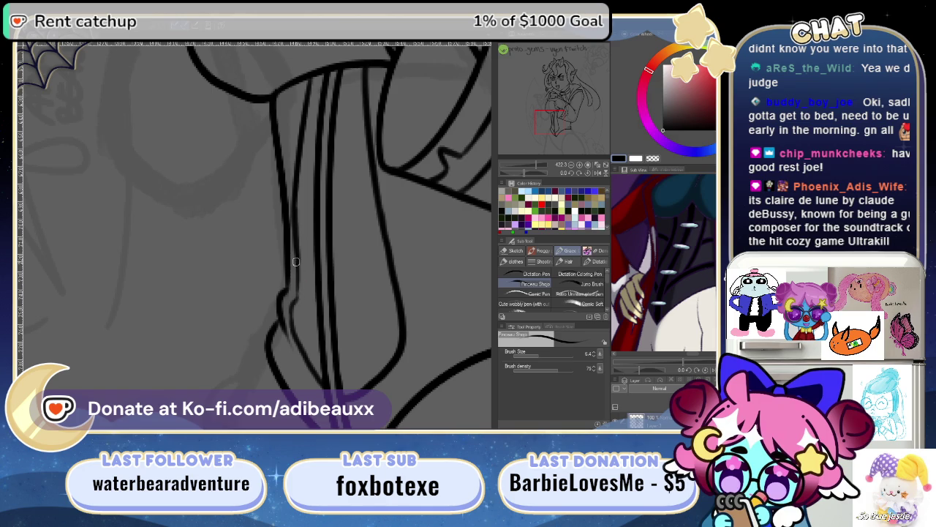
drag(299, 252, 294, 307)
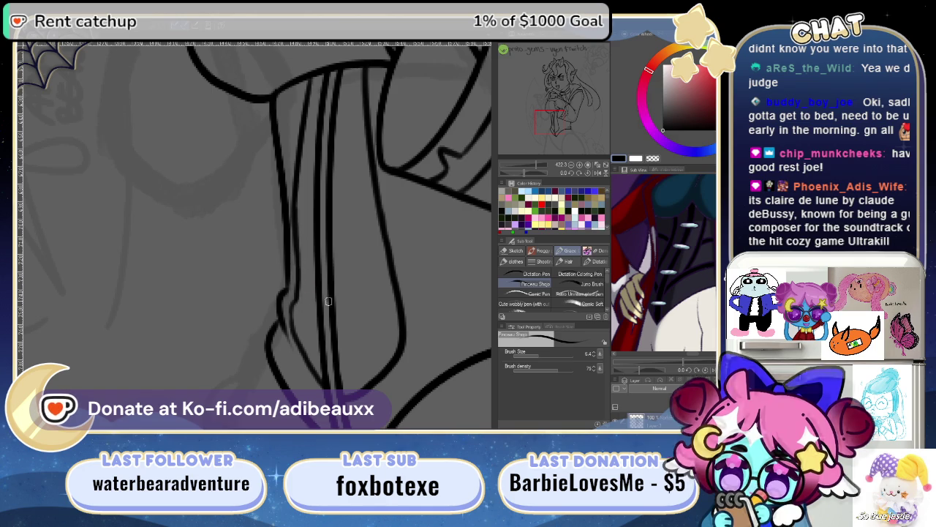
scroll(346, 274, up, 1)
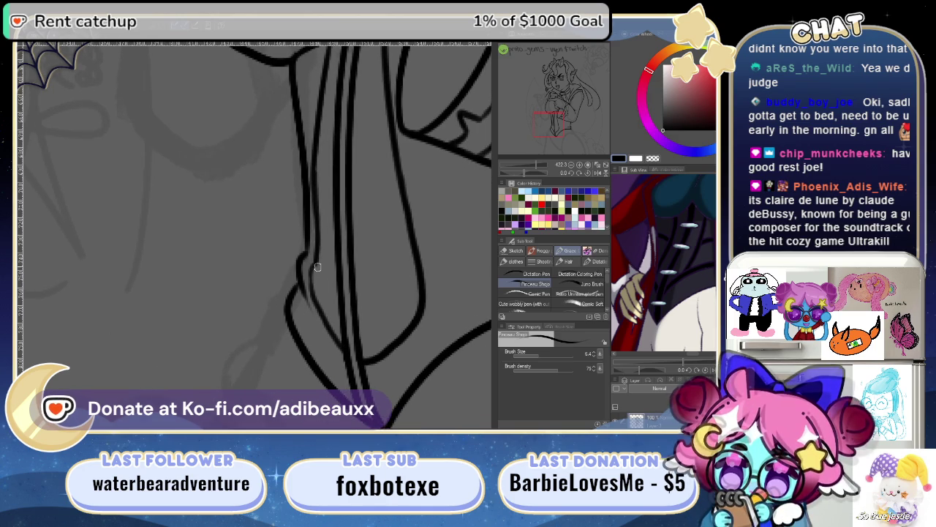
mouse_move(316, 265)
mouse_down()
mouse_move(322, 318)
mouse_move(303, 307)
mouse_up()
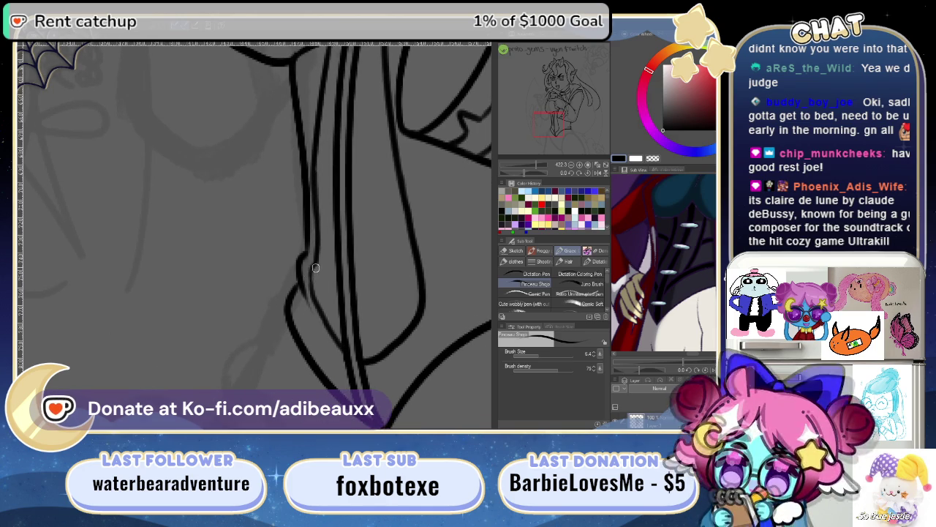
drag(310, 262, 317, 314)
mouse_move(342, 354)
mouse_down()
mouse_move(311, 355)
mouse_move(324, 219)
mouse_move(352, 273)
mouse_up()
- With the thin inking brush, redraw the sleeve line from the top curve until it starts higher
key(e)
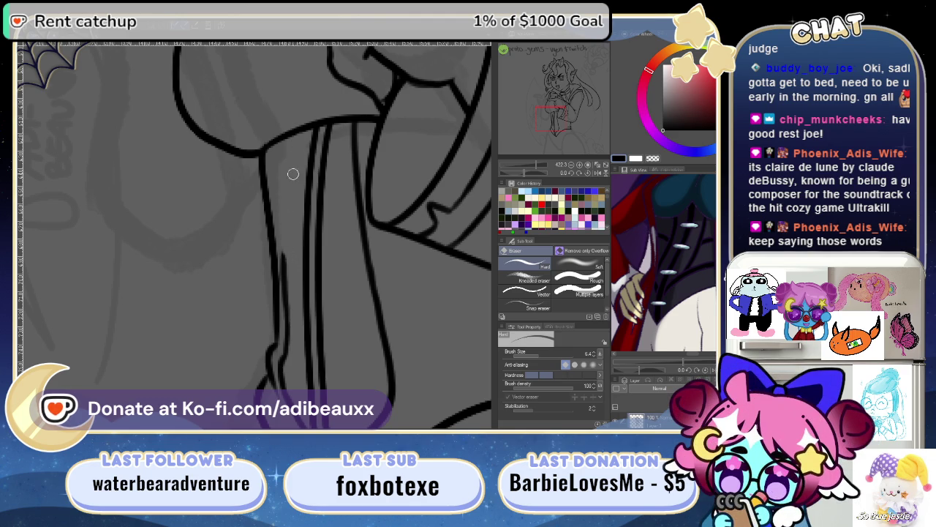
key(p)
key(b)
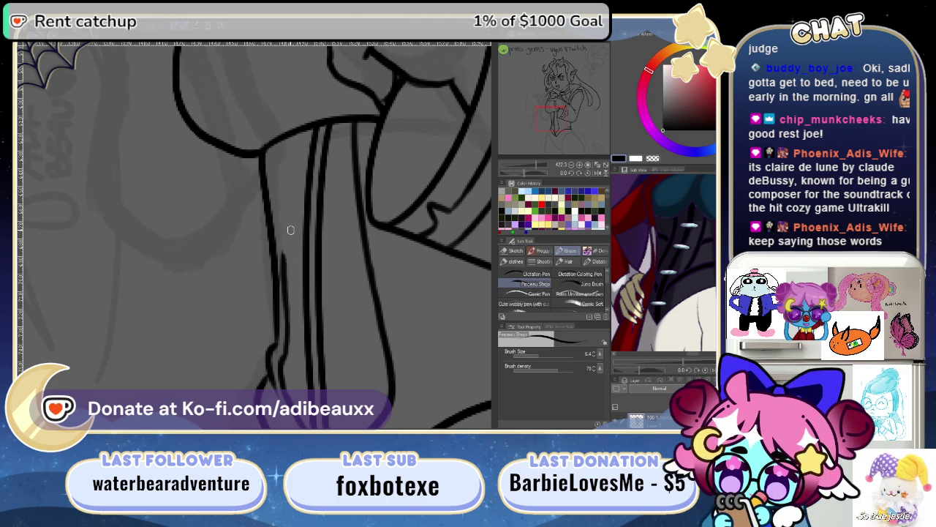
drag(284, 267, 293, 139)
key(ctrl+z)
key(ctrl+z)
key(ctrl+z)
mouse_move(299, 131)
mouse_down()
mouse_move(286, 255)
mouse_move(334, 130)
mouse_up()
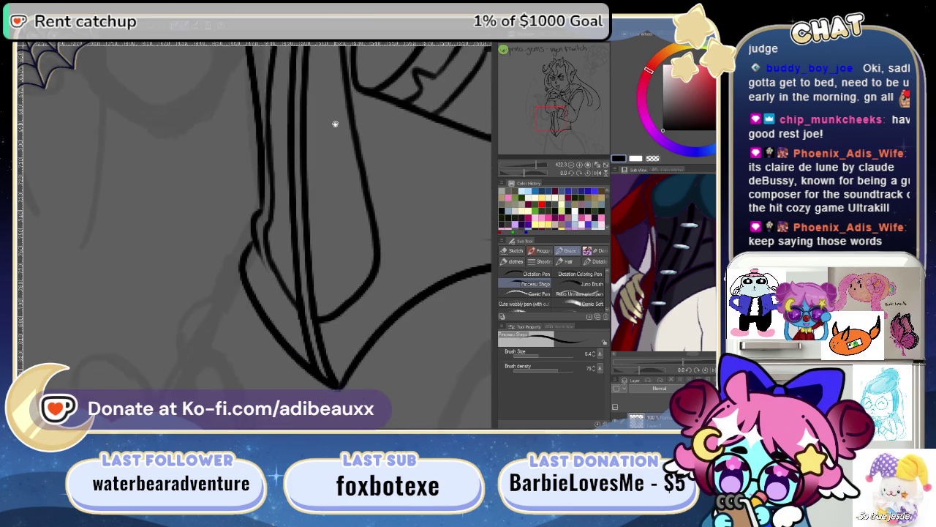
drag(307, 217, 319, 241)
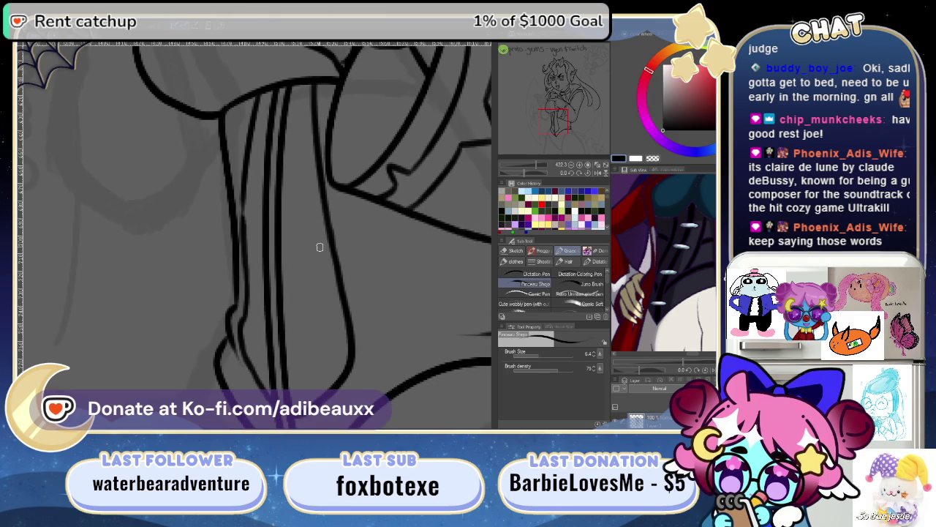
key(ctrl+z)
drag(258, 108, 241, 221)
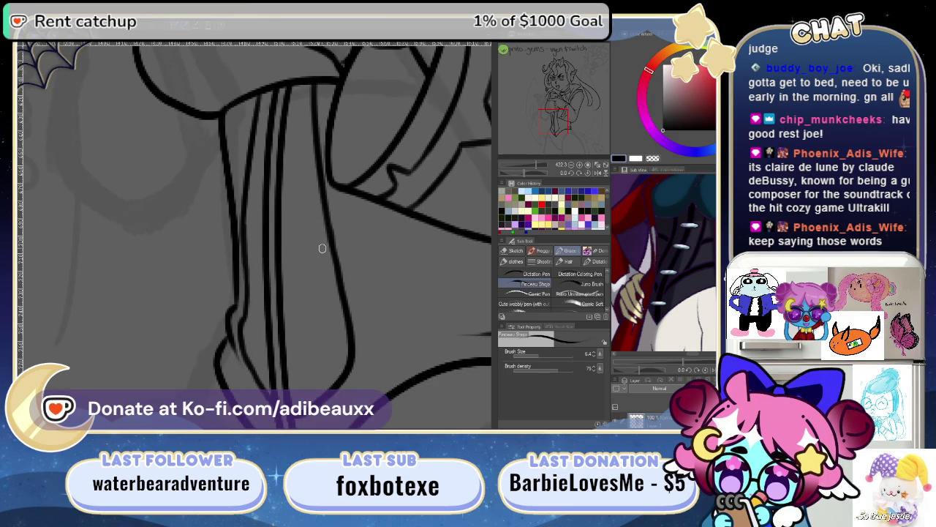
key(e)
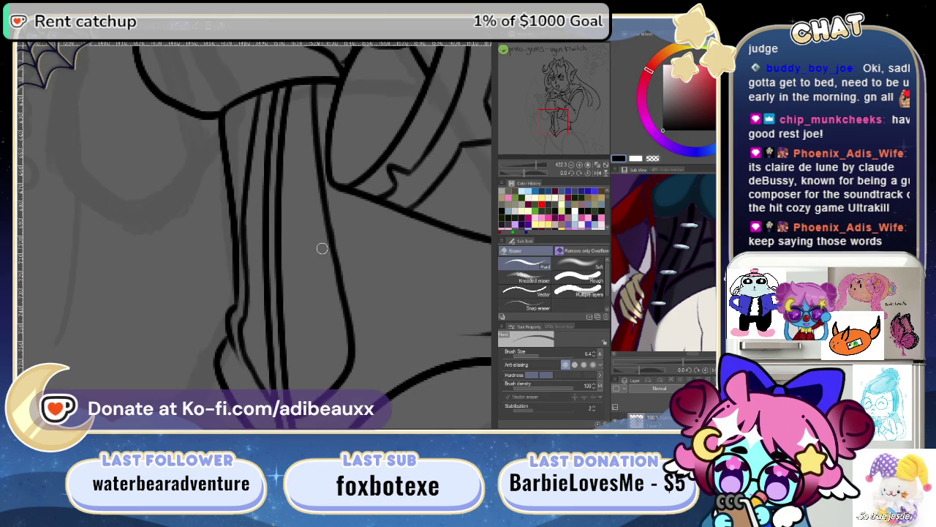
key(p)
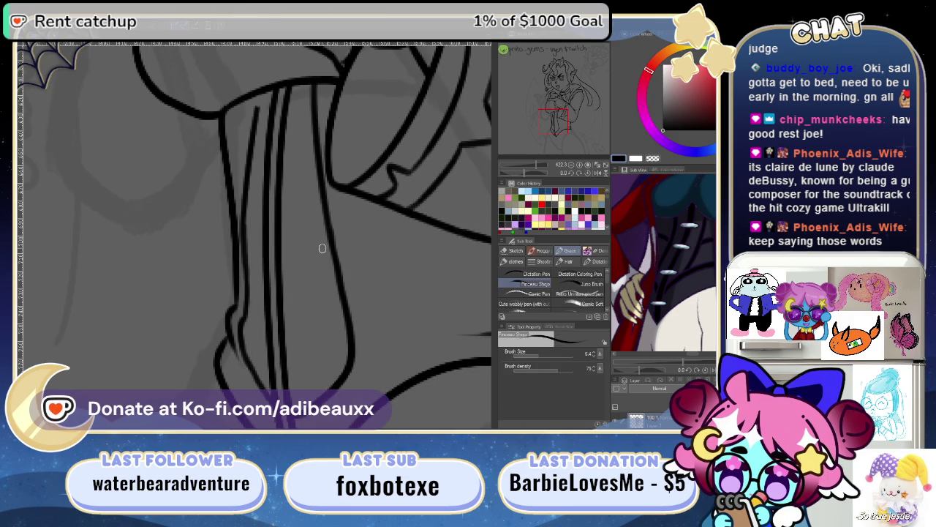
key(ctrl+z)
drag(262, 94, 240, 217)
- Compare the new sleeve line using repeated undo and redo, then keep it
key(ctrl+z)
key(ctrl+y)
key(ctrl+z)
key(ctrl+y)
key(ctrl+z)
key(ctrl+y)
key(ctrl+z)
key(ctrl+y)
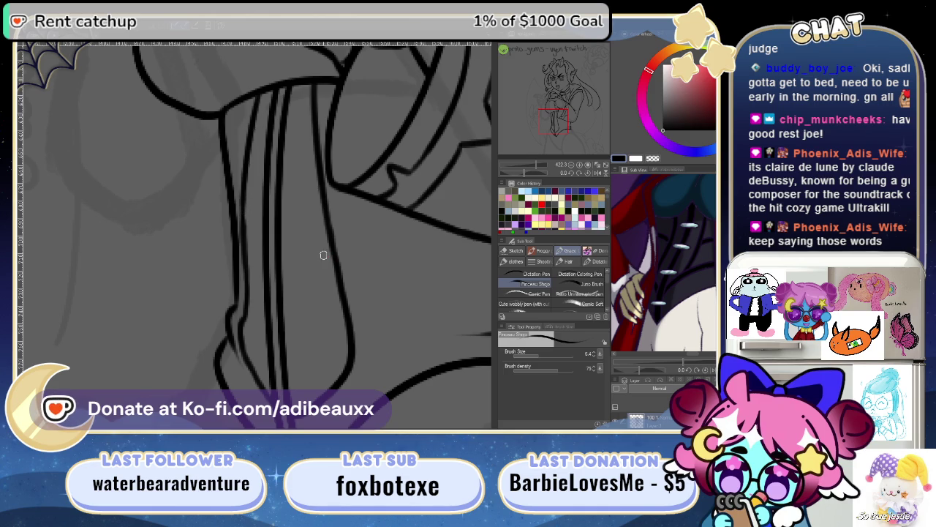
scroll(333, 212, up, 2)
scroll(333, 190, down, 2)
key(e)
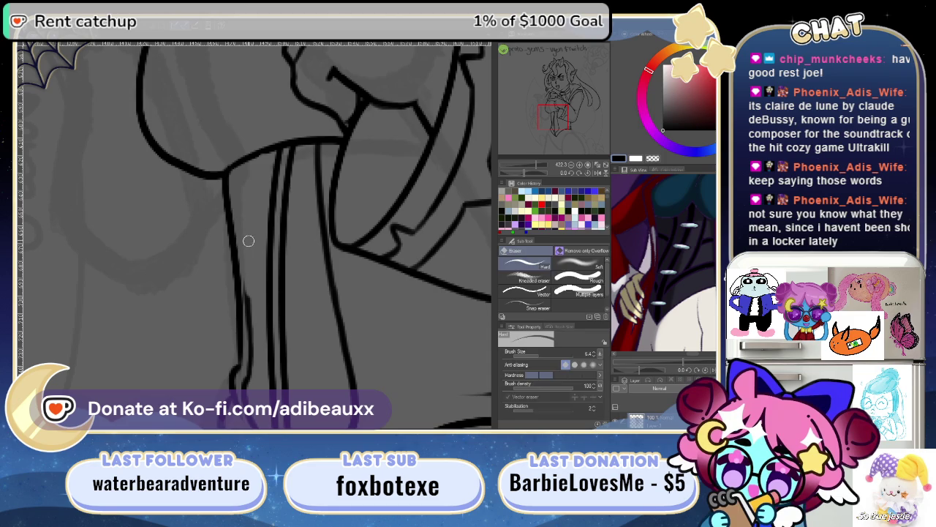
key(p)
- On a rotated, zoomed view, add a diagonal stroke parallel to the arm line
mouse_move(525, 164)
mouse_down()
mouse_move(544, 165)
mouse_move(525, 181)
mouse_move(545, 171)
mouse_up()
scroll(293, 301, up, 2)
drag(192, 320, 355, 196)
key(ctrl+z)
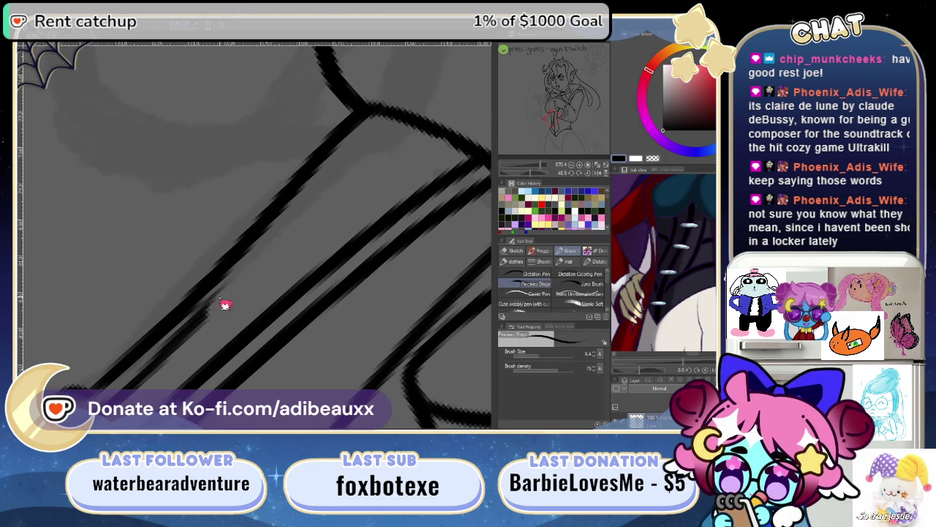
drag(201, 314, 376, 159)
key(ctrl+z)
mouse_move(179, 333)
mouse_down()
mouse_move(315, 203)
mouse_move(377, 119)
mouse_up()
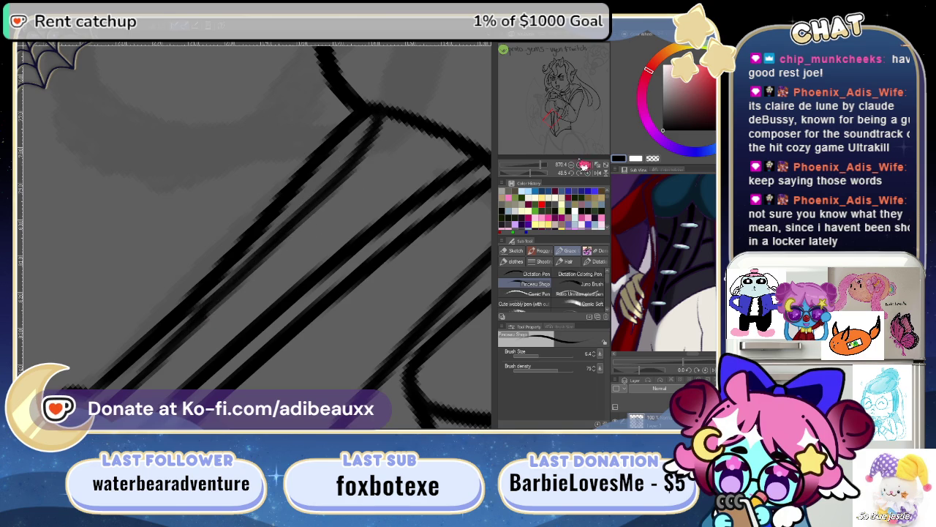
- Straighten the view and remove the stray thin vertical stroke on the sleeve
drag(594, 175, 540, 176)
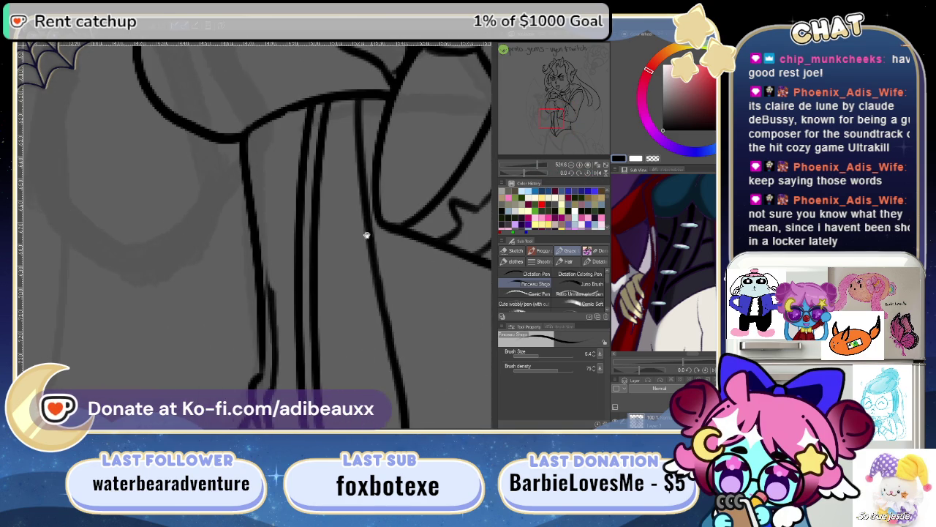
drag(370, 245, 295, 259)
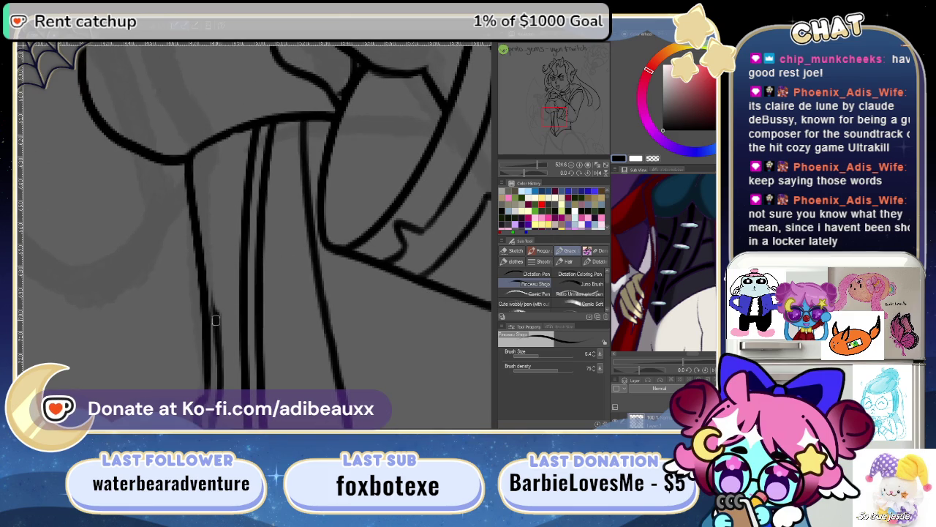
key(ctrl+z)
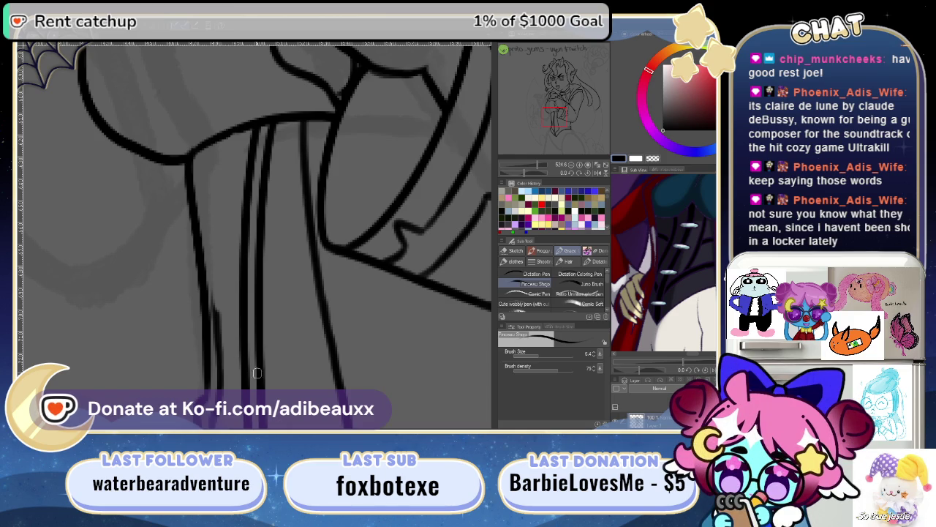
- Thicken the upper diagonal arm line with an extra stroke on a rotated view
mouse_move(260, 262)
mouse_down()
mouse_move(276, 216)
mouse_move(295, 295)
mouse_up()
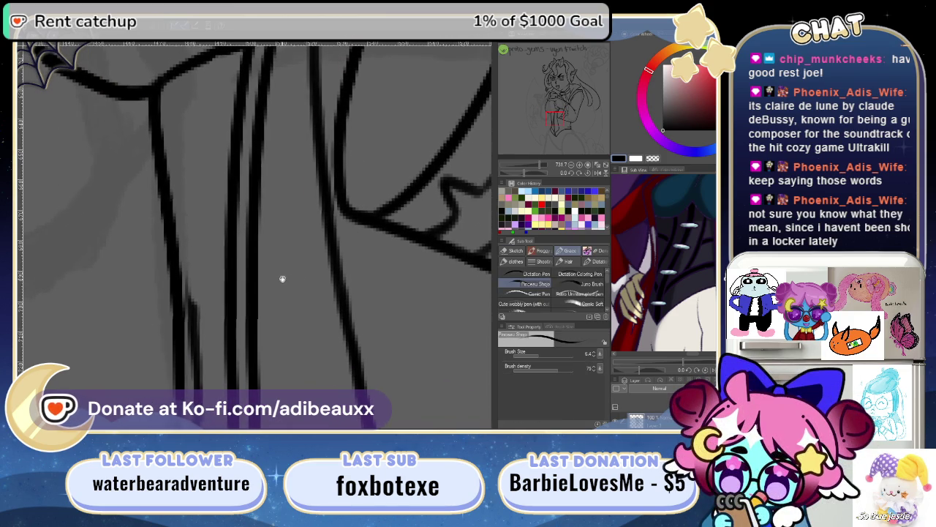
drag(282, 278, 310, 329)
drag(529, 177, 537, 181)
drag(252, 273, 384, 253)
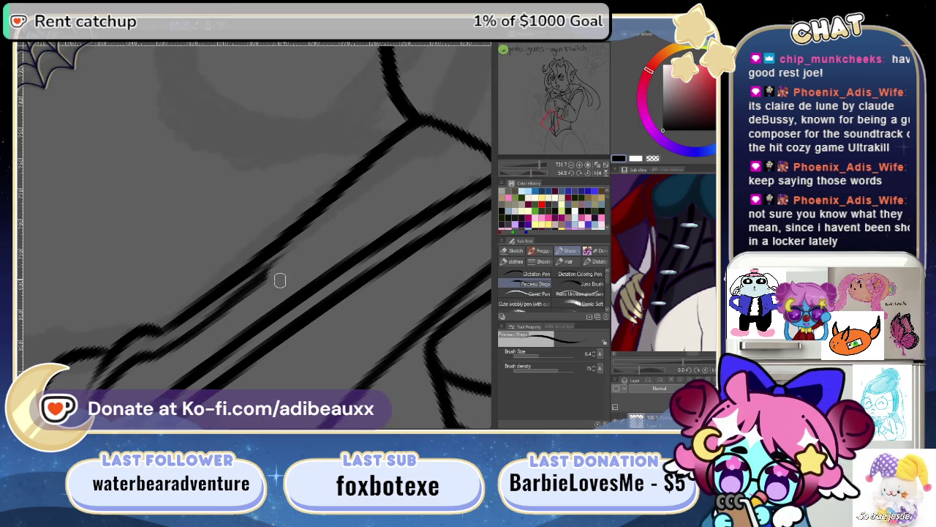
mouse_move(410, 182)
mouse_down()
mouse_move(330, 155)
mouse_move(294, 249)
mouse_up()
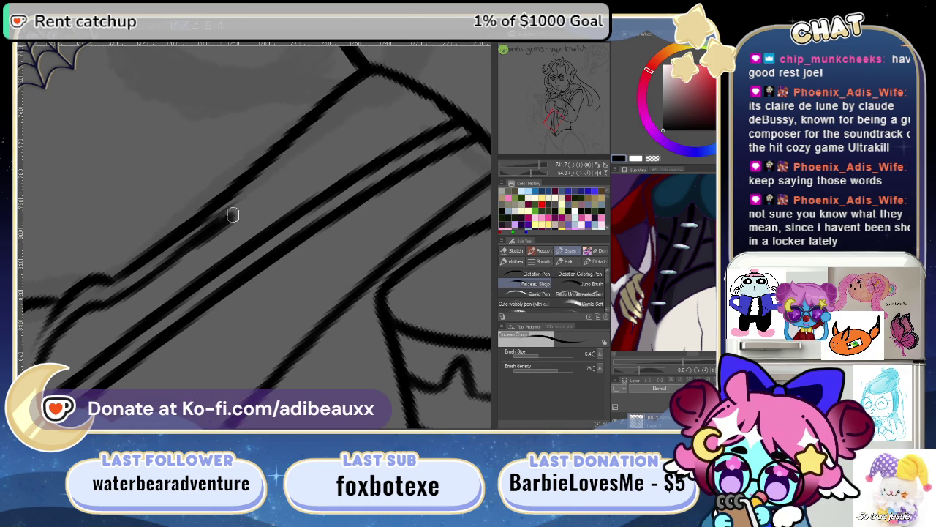
drag(200, 236, 364, 81)
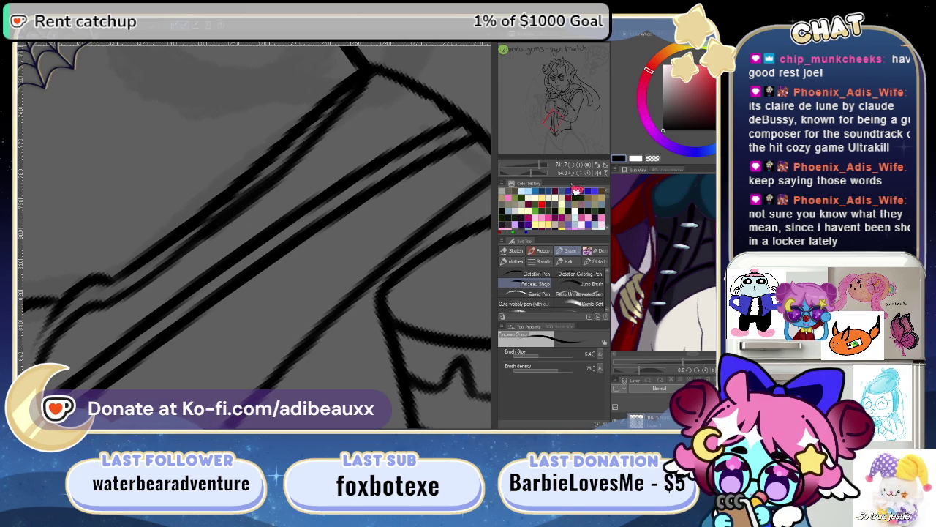
- Zoom out to the whole character and enlarge the layer list to show more layers
mouse_move(545, 167)
mouse_down()
mouse_move(538, 173)
mouse_move(544, 168)
mouse_up()
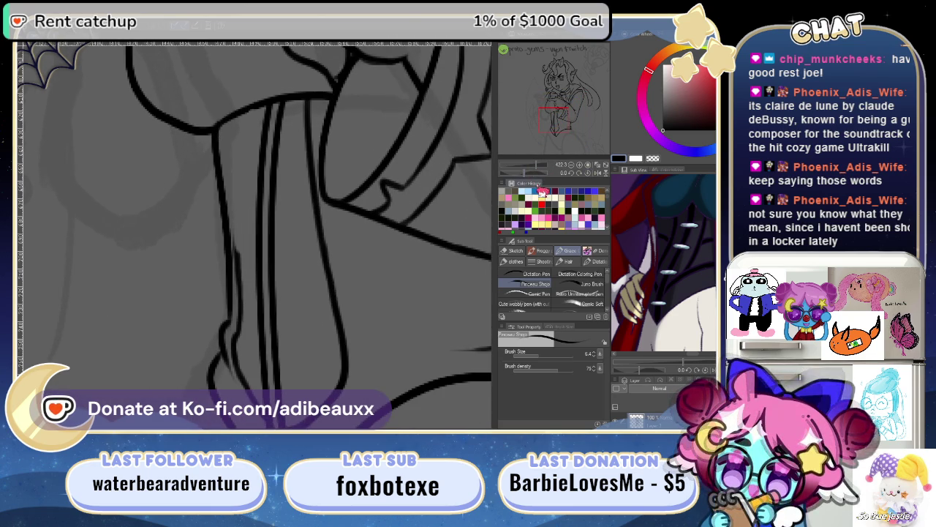
mouse_move(381, 310)
mouse_down()
mouse_move(392, 302)
mouse_move(386, 318)
mouse_up()
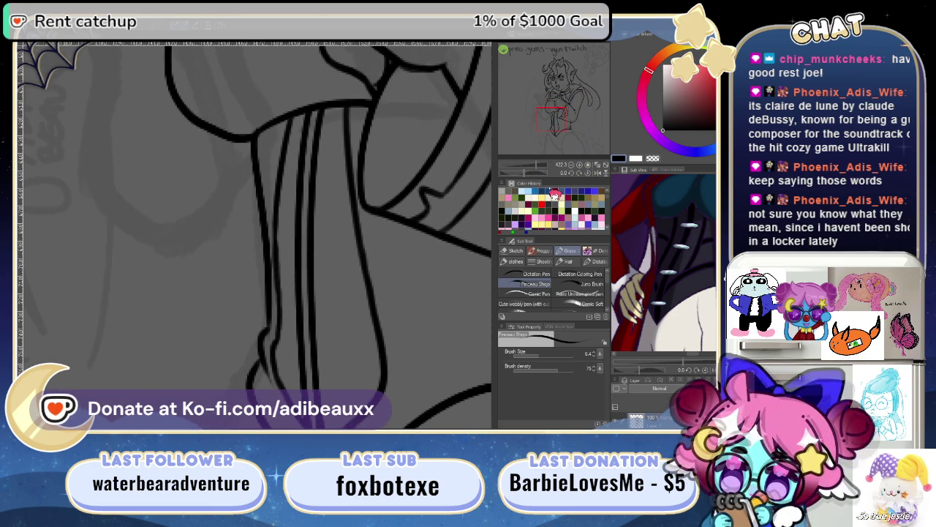
drag(541, 176, 535, 177)
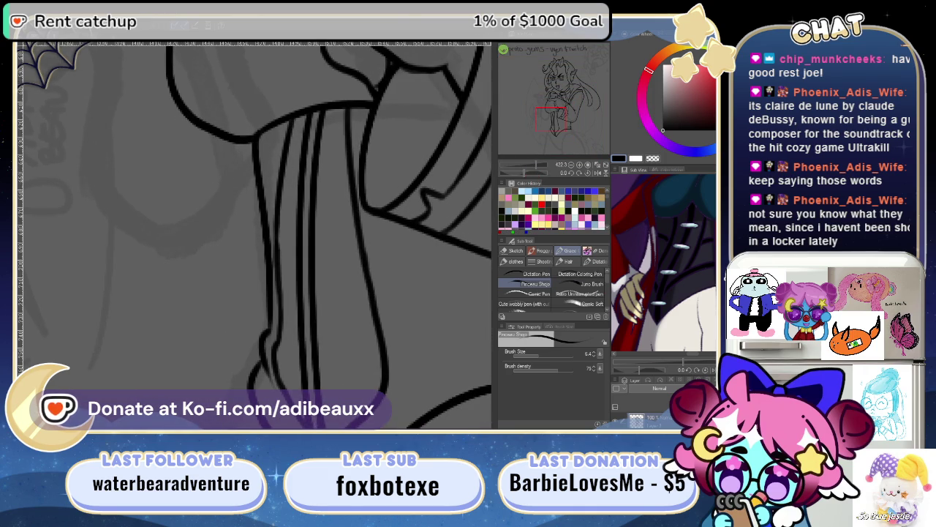
drag(664, 374, 663, 316)
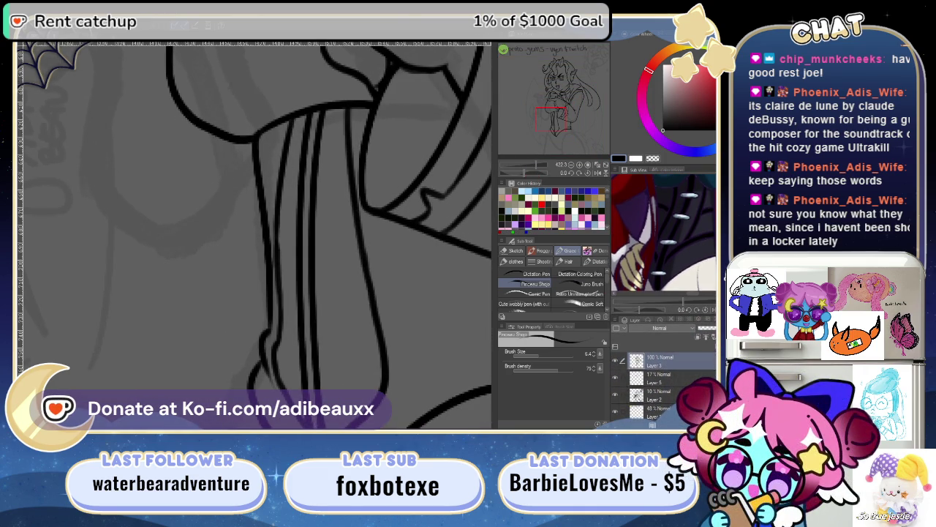
- Zoom out and pan across the whole drawing, including the Twitch sketch area
scroll(662, 380, up, 2)
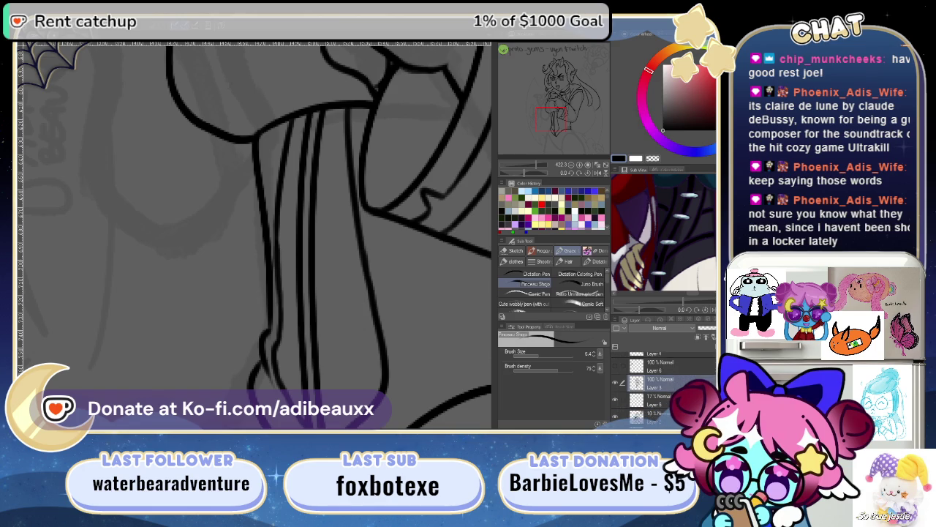
scroll(662, 380, up, 1)
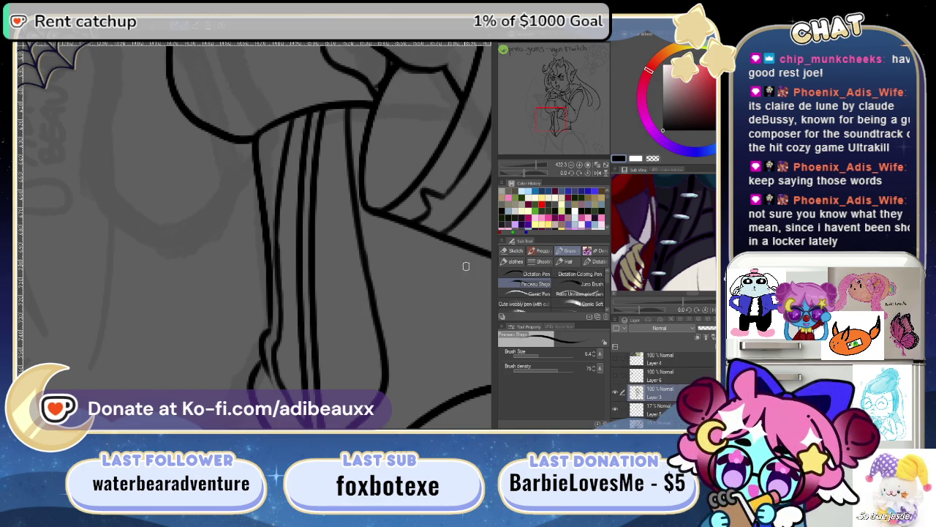
scroll(305, 230, up, 2)
scroll(337, 169, up, 2)
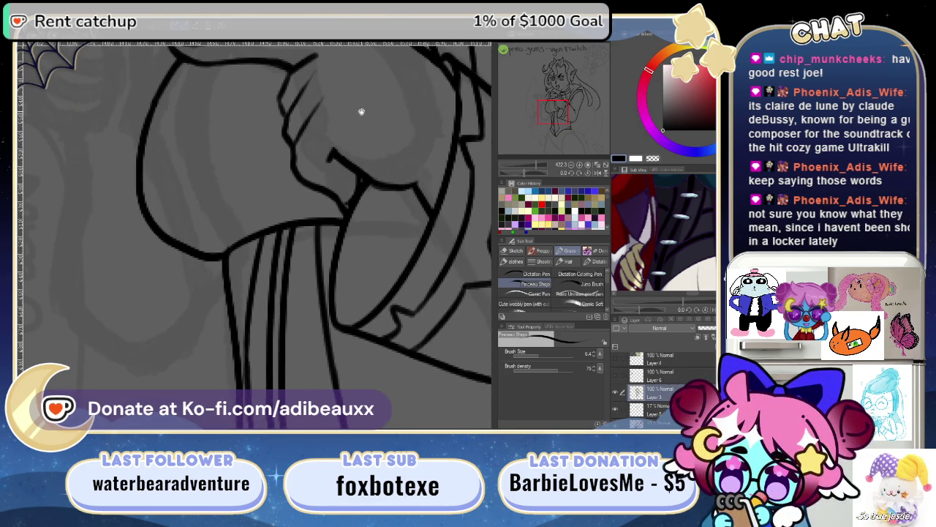
mouse_move(544, 166)
mouse_down()
mouse_move(528, 169)
mouse_move(543, 174)
mouse_up()
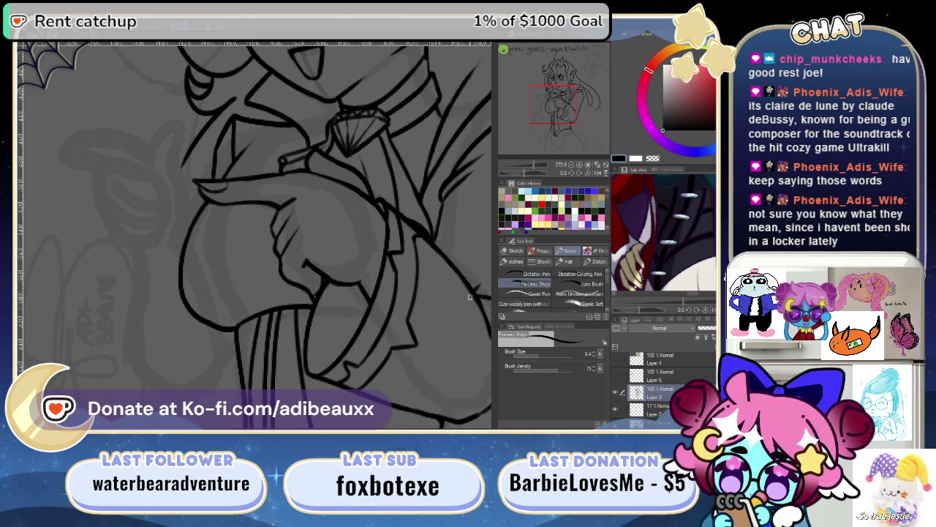
mouse_move(471, 295)
mouse_down()
mouse_move(403, 245)
mouse_move(395, 259)
mouse_up()
mouse_move(531, 168)
mouse_down()
mouse_move(547, 173)
mouse_move(538, 173)
mouse_up()
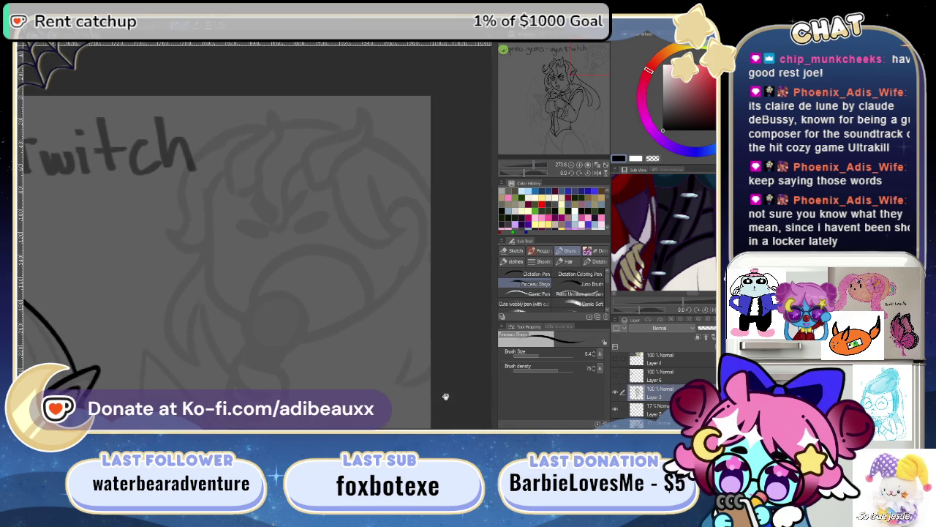
drag(446, 399, 450, 356)
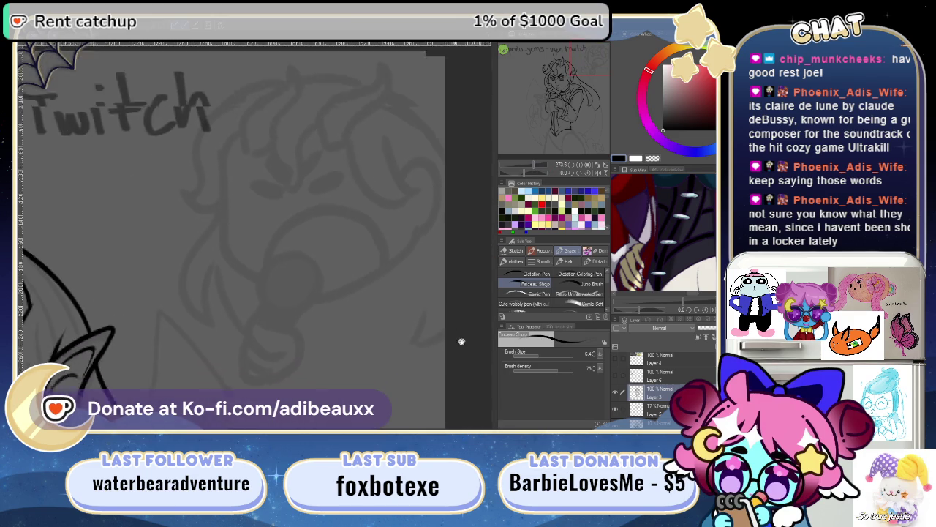
mouse_move(446, 365)
mouse_down()
mouse_move(459, 391)
mouse_move(459, 361)
mouse_up()
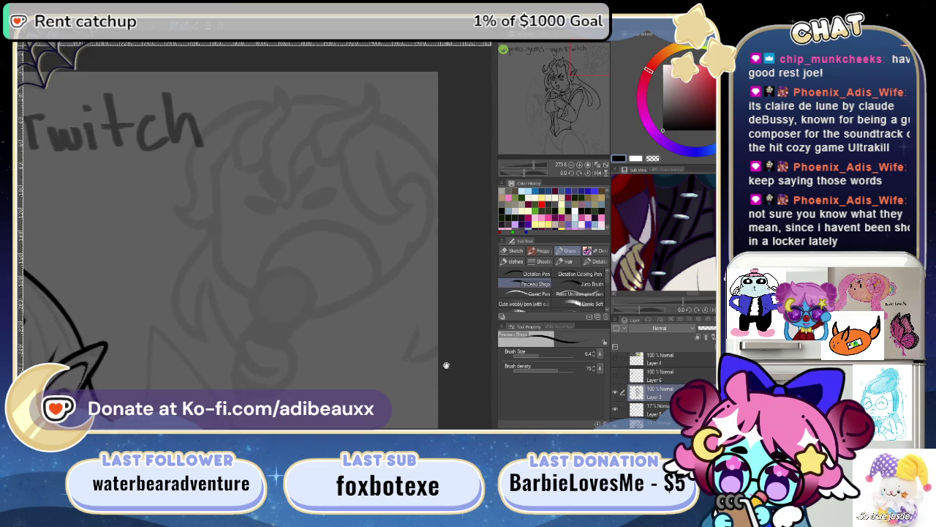
mouse_move(458, 361)
mouse_down()
mouse_move(427, 371)
mouse_move(433, 364)
mouse_move(498, 379)
mouse_move(411, 386)
mouse_move(433, 360)
mouse_move(388, 411)
mouse_move(431, 392)
mouse_move(453, 328)
mouse_move(428, 330)
mouse_move(414, 379)
mouse_move(460, 354)
mouse_move(481, 359)
mouse_move(392, 379)
mouse_move(419, 406)
mouse_move(407, 359)
mouse_move(426, 347)
mouse_move(409, 368)
mouse_move(446, 338)
mouse_move(445, 318)
mouse_move(484, 299)
mouse_move(449, 341)
mouse_move(453, 351)
mouse_move(405, 370)
mouse_move(437, 368)
mouse_move(459, 354)
mouse_move(419, 365)
mouse_up()
- Undo the stray hook at the diagonal stroke's end, then zoom back in on the tunic front
key(ctrl+z)
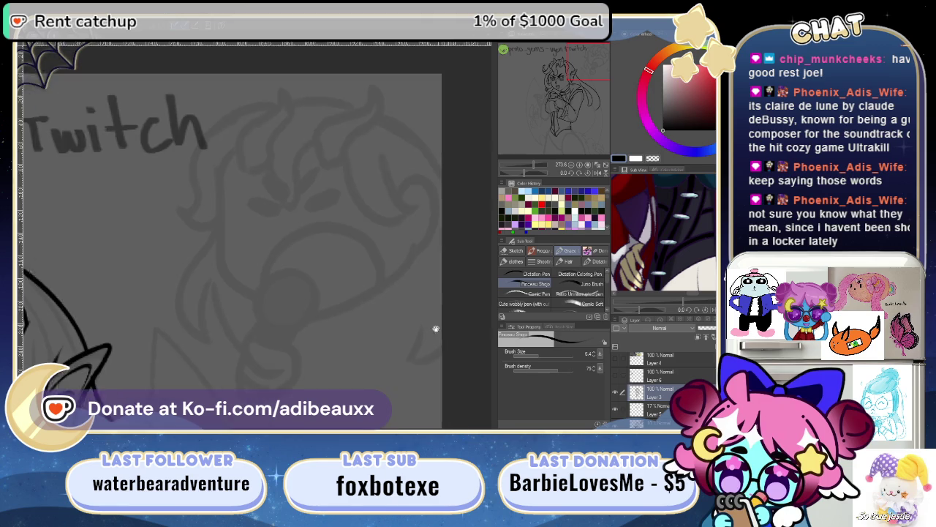
drag(453, 320, 444, 292)
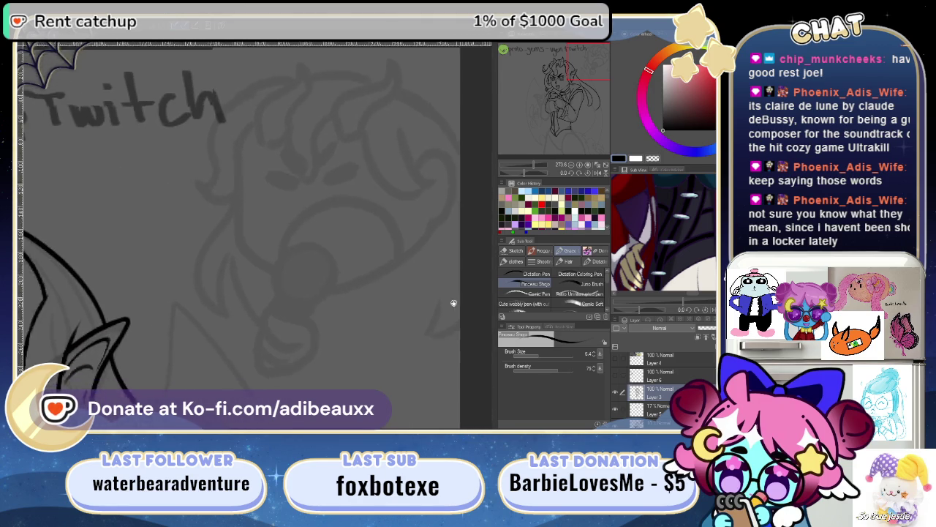
mouse_move(457, 296)
mouse_down()
mouse_move(405, 346)
mouse_move(456, 302)
mouse_up()
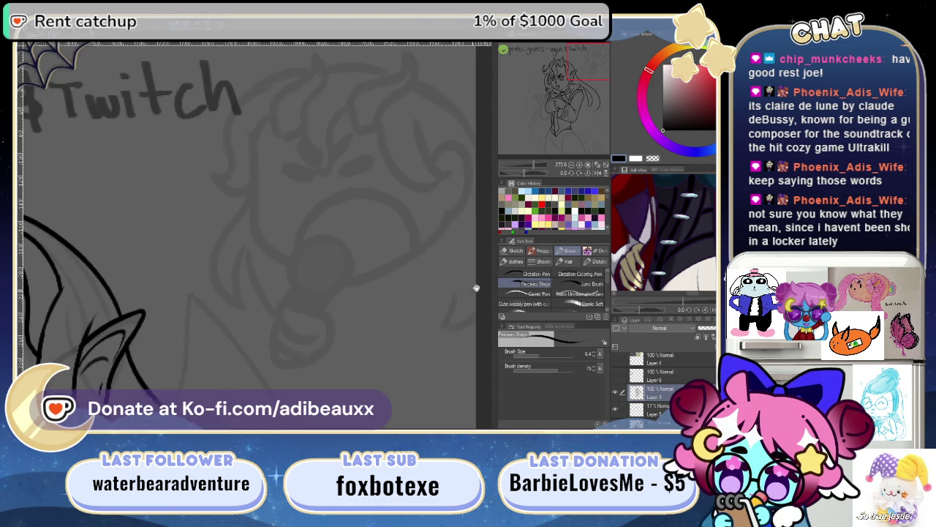
mouse_move(591, 98)
mouse_down()
mouse_move(556, 99)
mouse_move(565, 92)
mouse_up()
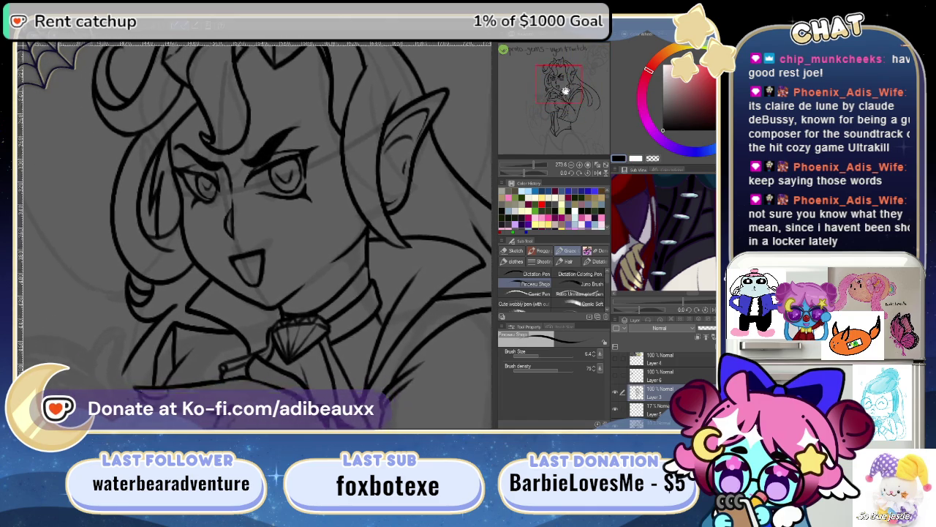
drag(565, 92, 572, 92)
drag(279, 189, 370, 152)
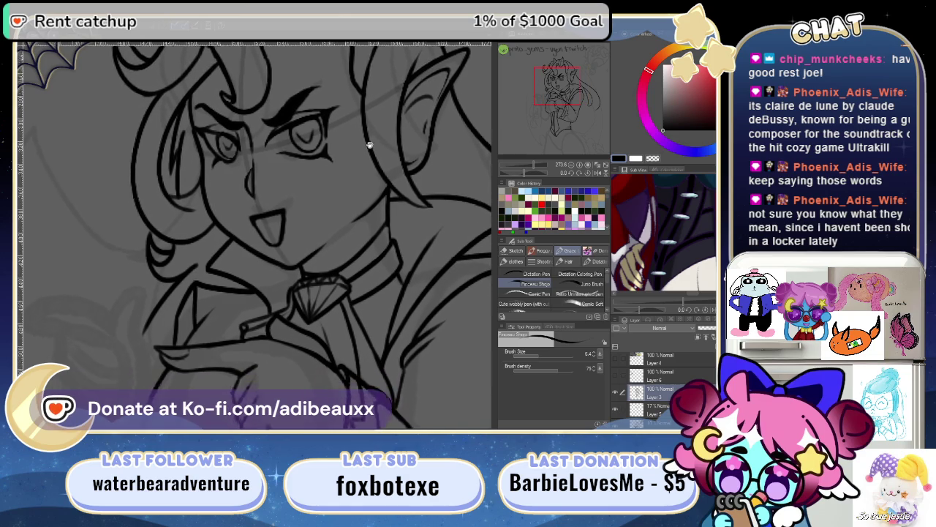
mouse_move(386, 264)
mouse_down()
mouse_move(368, 198)
mouse_move(378, 224)
mouse_up()
drag(534, 166, 540, 167)
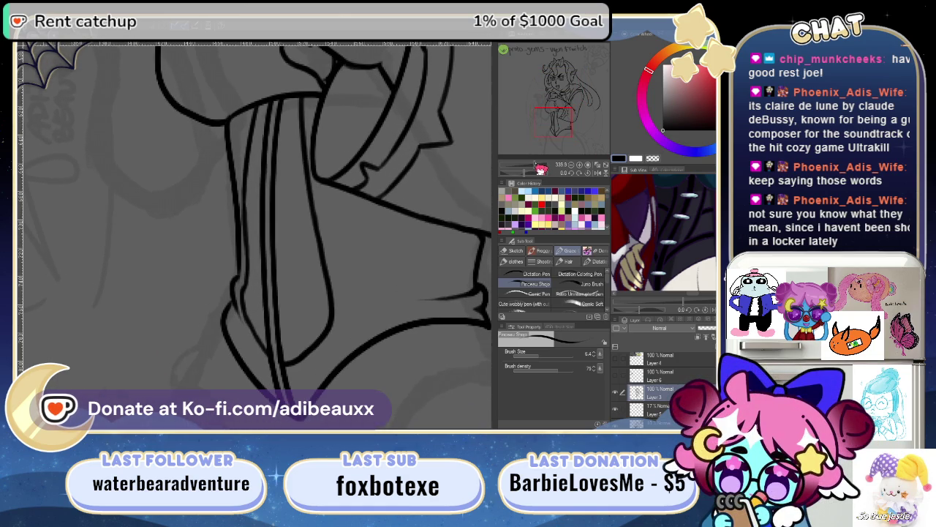
- Replace the third oval button outline with a redrawn oval below the others
mouse_move(324, 245)
mouse_down()
mouse_move(338, 270)
mouse_move(344, 261)
mouse_move(332, 268)
mouse_up()
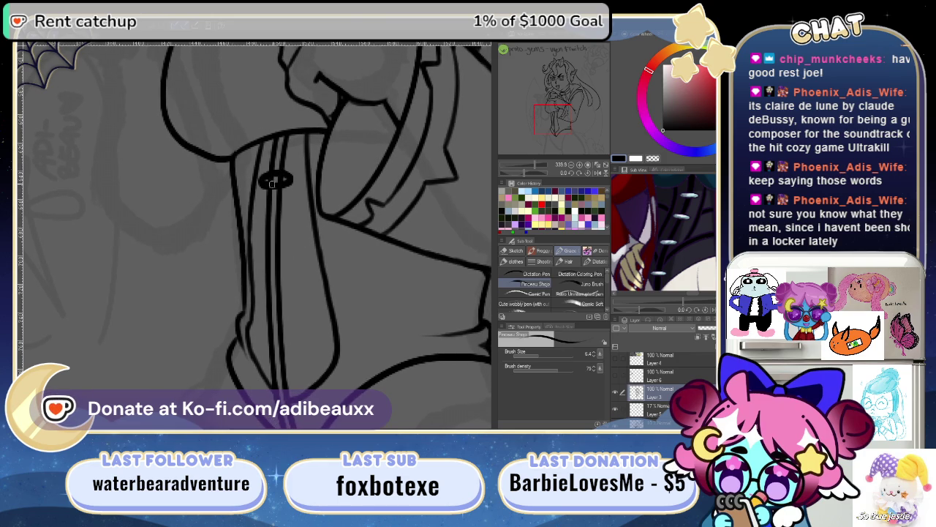
drag(325, 259, 338, 233)
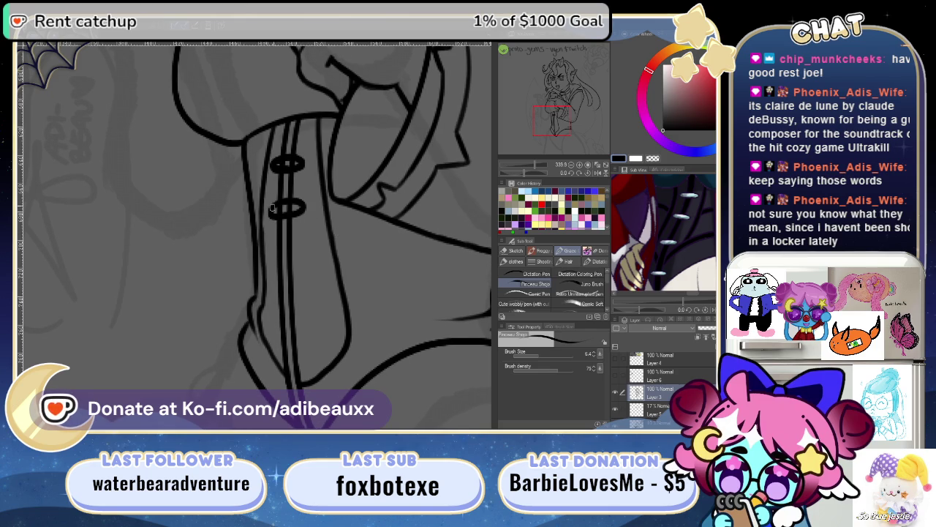
mouse_move(355, 262)
mouse_down()
mouse_move(336, 219)
mouse_move(329, 236)
mouse_up()
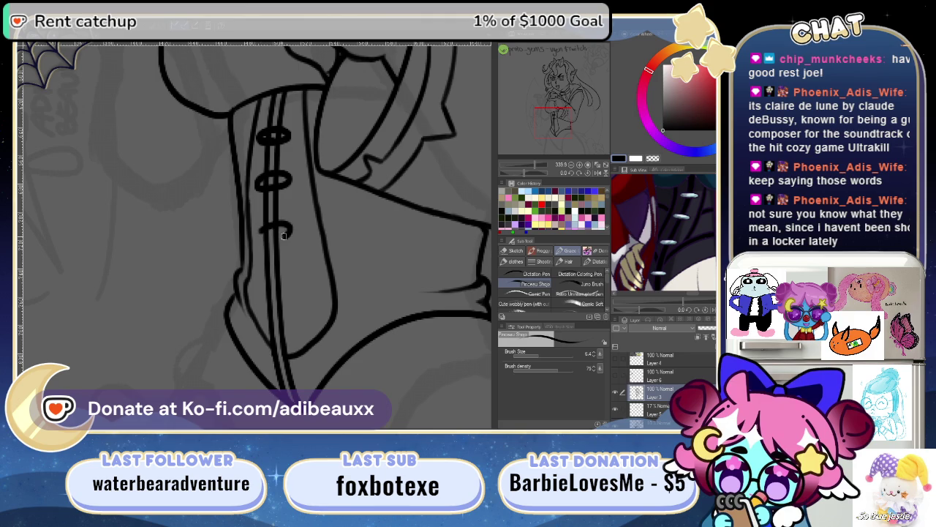
drag(293, 233, 278, 231)
key(ctrl+z)
drag(284, 218, 259, 224)
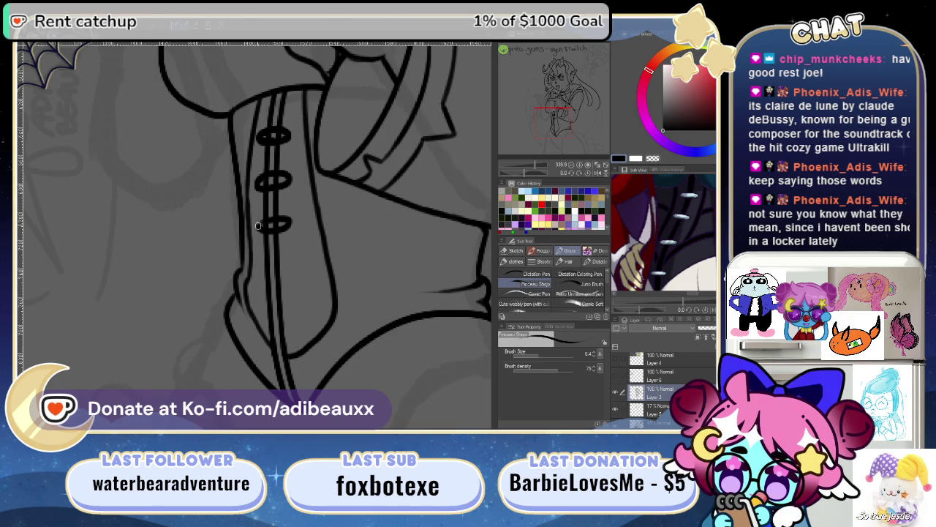
- Undo the lower ovals and draw a new oval button on the centre strip
drag(333, 244, 330, 211)
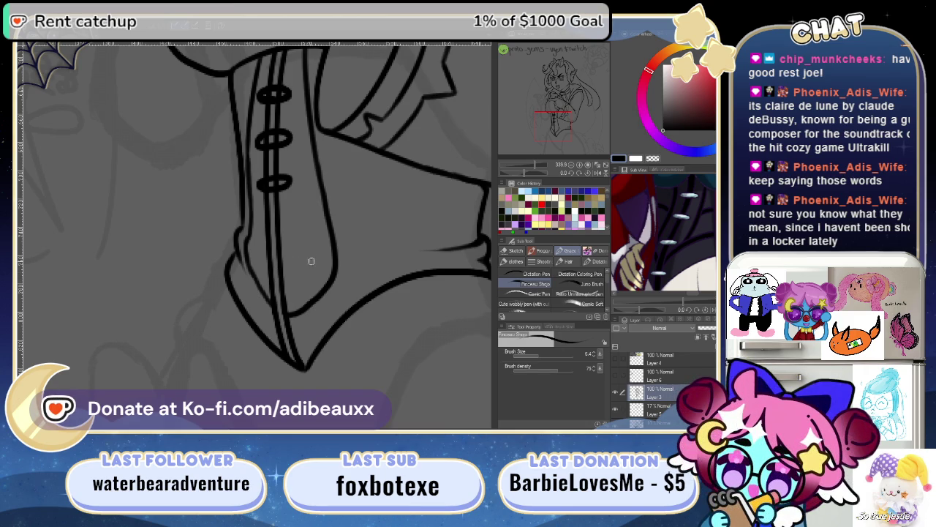
drag(319, 244, 319, 254)
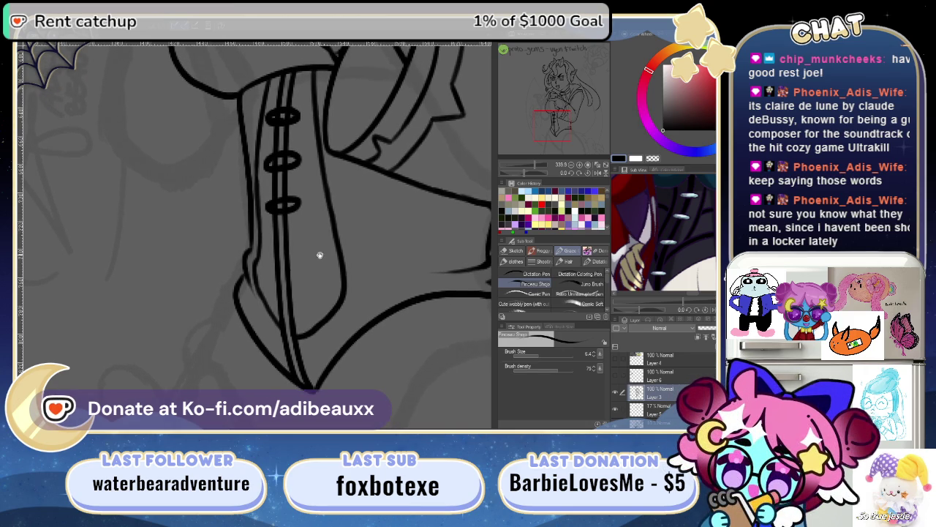
key(ctrl+z)
key(ctrl+z)
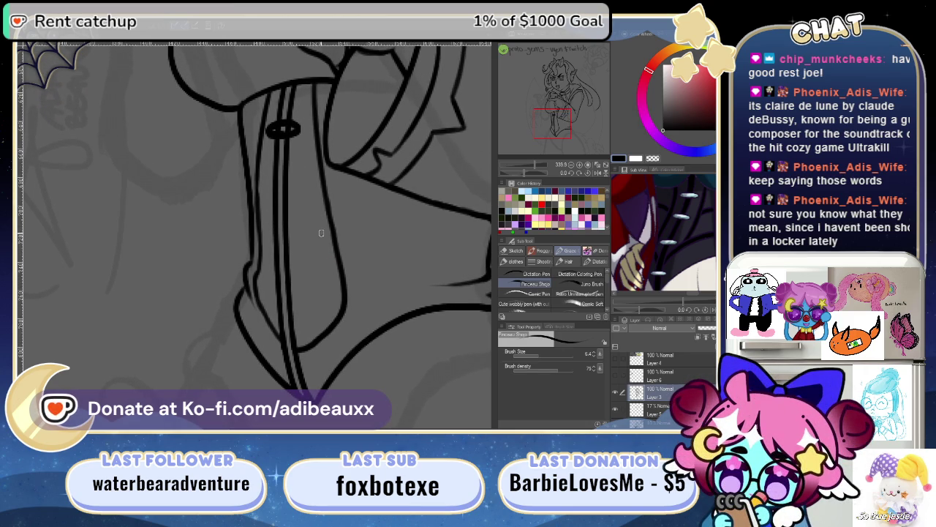
drag(273, 193, 278, 197)
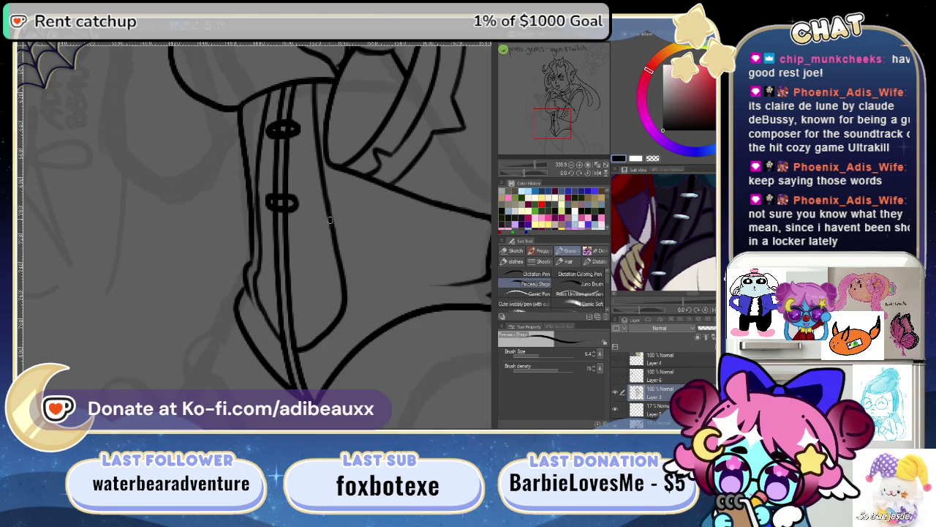
key(ctrl+z)
drag(267, 191, 293, 193)
key(ctrl+z)
key(ctrl+z)
drag(273, 194, 297, 204)
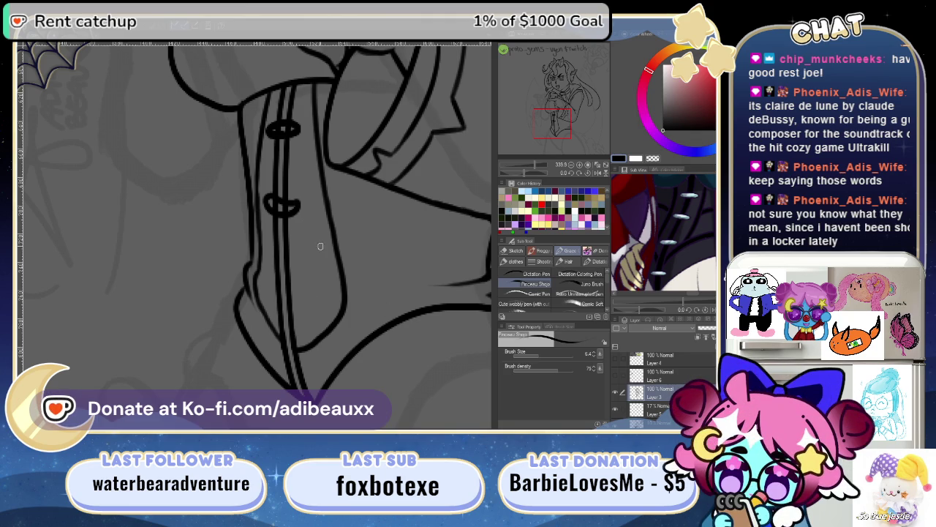
- Erase the lower button's dark fill into a hollow, then pick a Color History swatch
key(e)
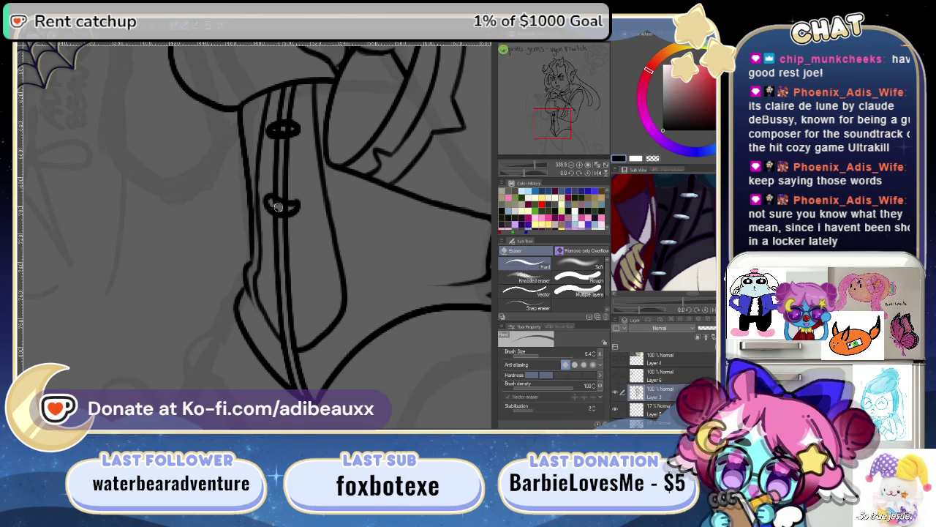
drag(276, 206, 282, 208)
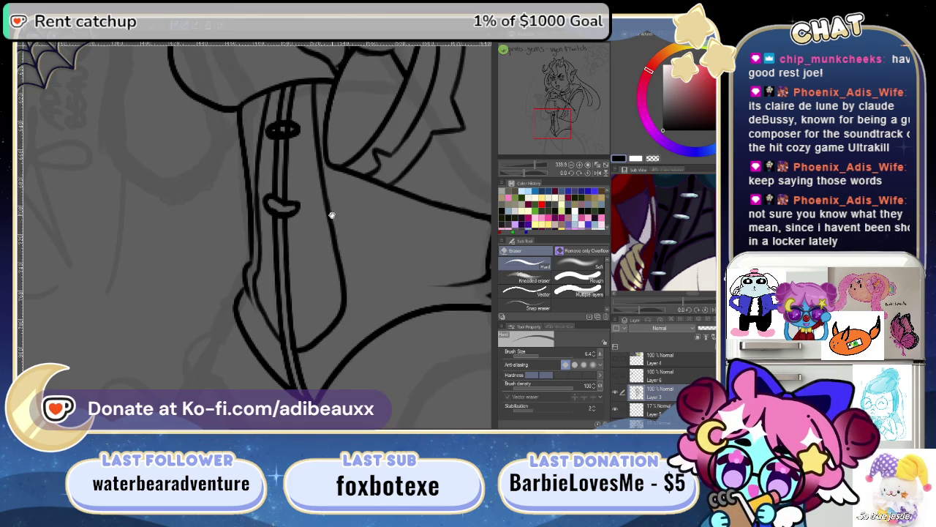
drag(332, 214, 322, 236)
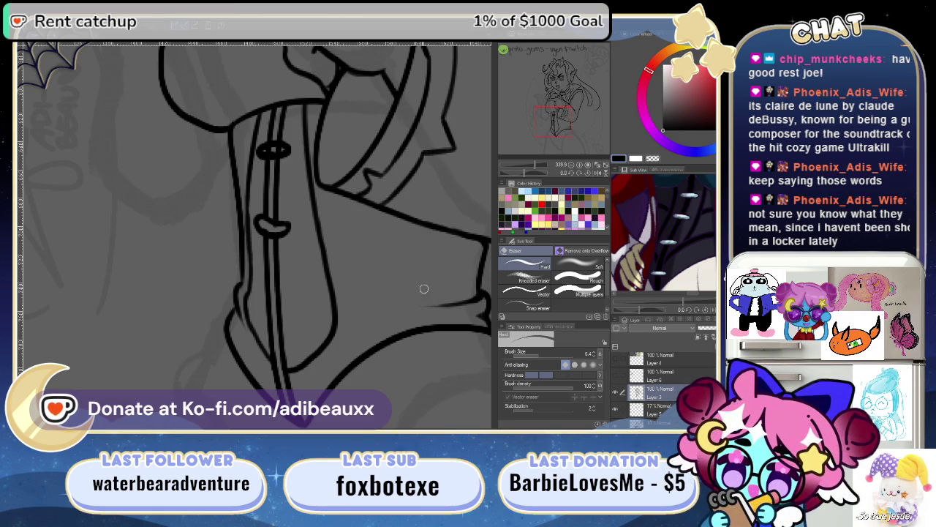
drag(535, 169, 545, 173)
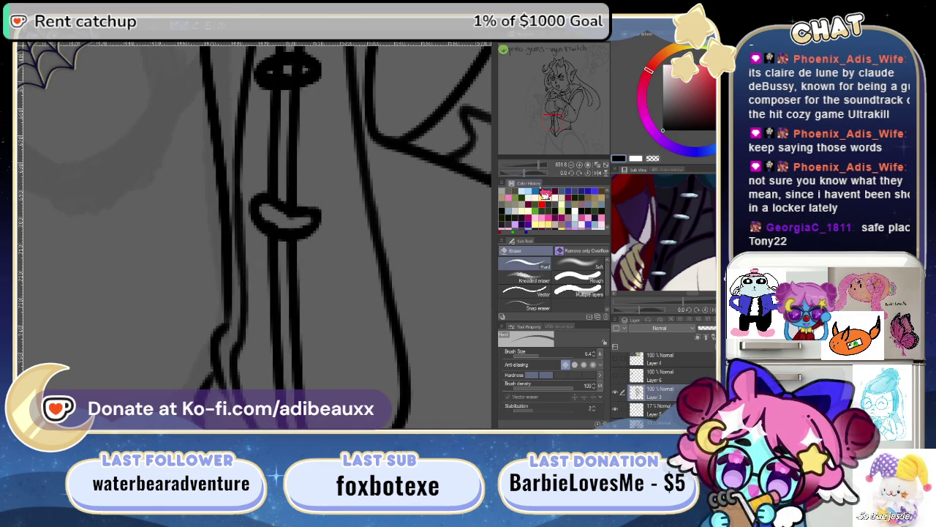
click(542, 191)
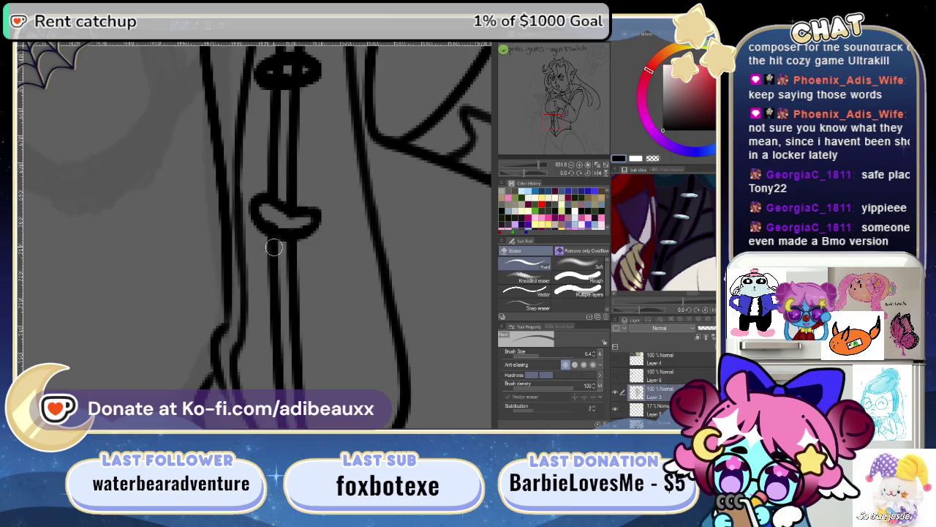
- Erase the dark fill inside the small oval button, keeping the upper oval's lines
mouse_move(287, 220)
mouse_down()
mouse_move(315, 223)
mouse_move(341, 274)
mouse_up()
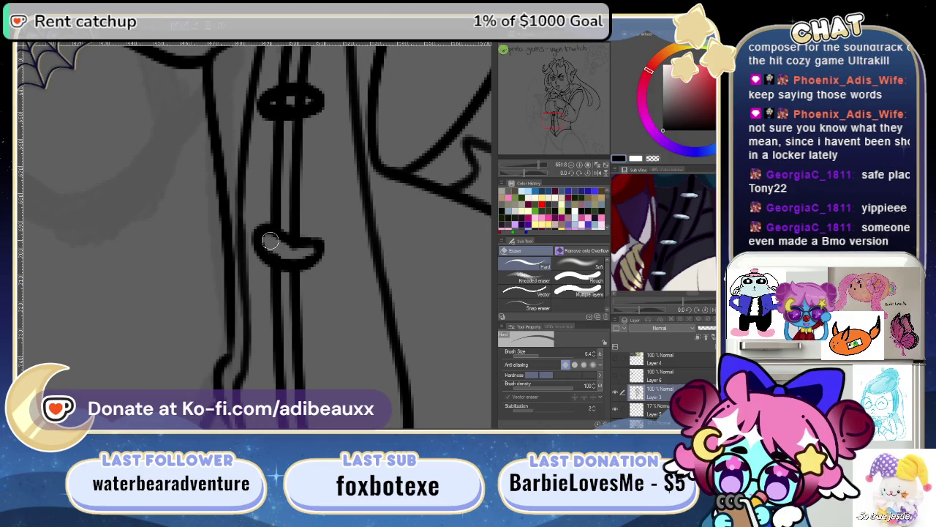
mouse_move(271, 253)
mouse_down()
mouse_move(289, 250)
mouse_move(266, 244)
mouse_up()
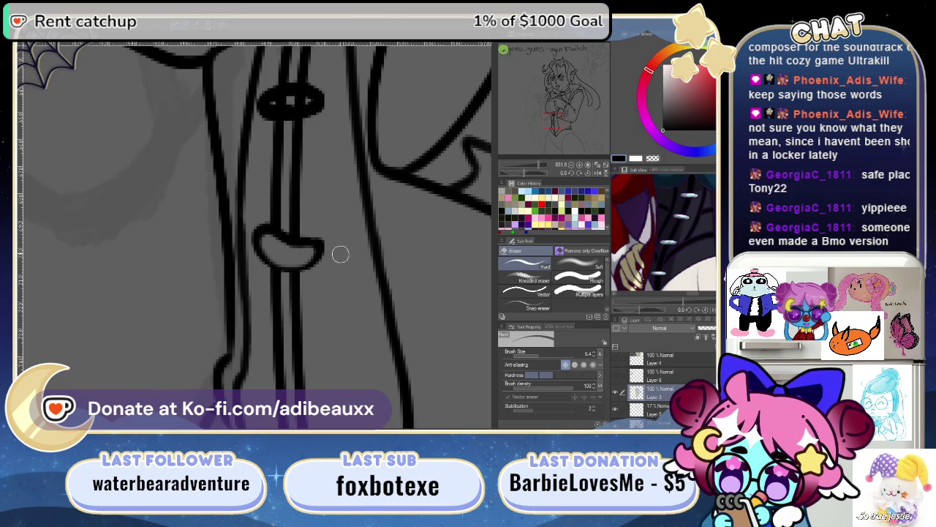
drag(341, 259, 317, 292)
drag(260, 200, 274, 210)
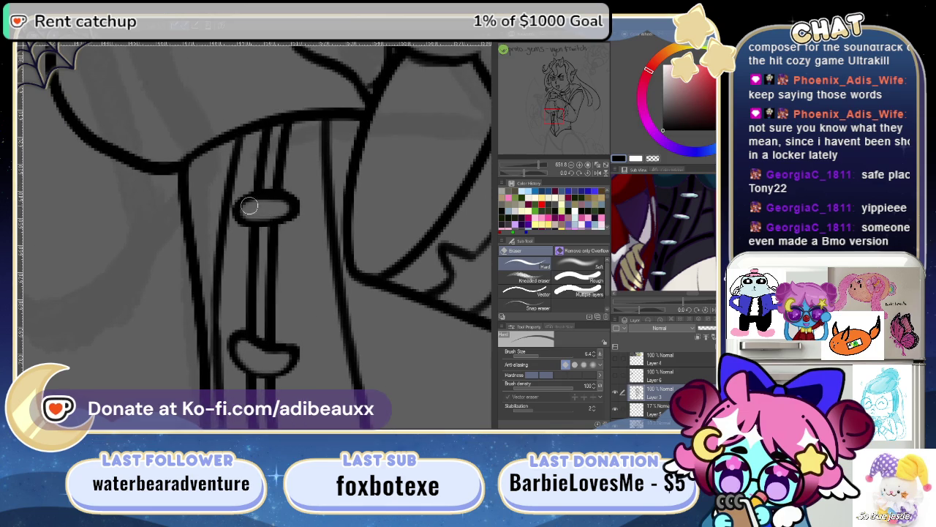
key(ctrl+z)
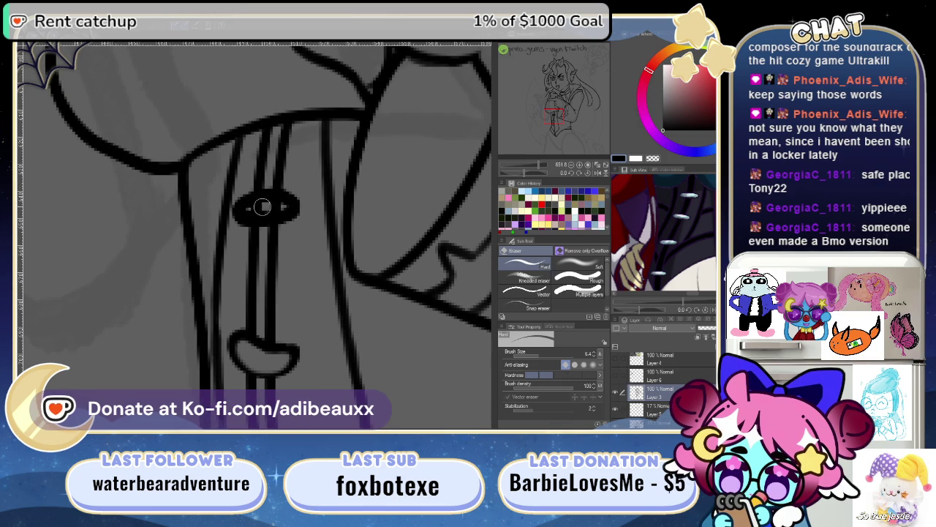
drag(279, 209, 272, 209)
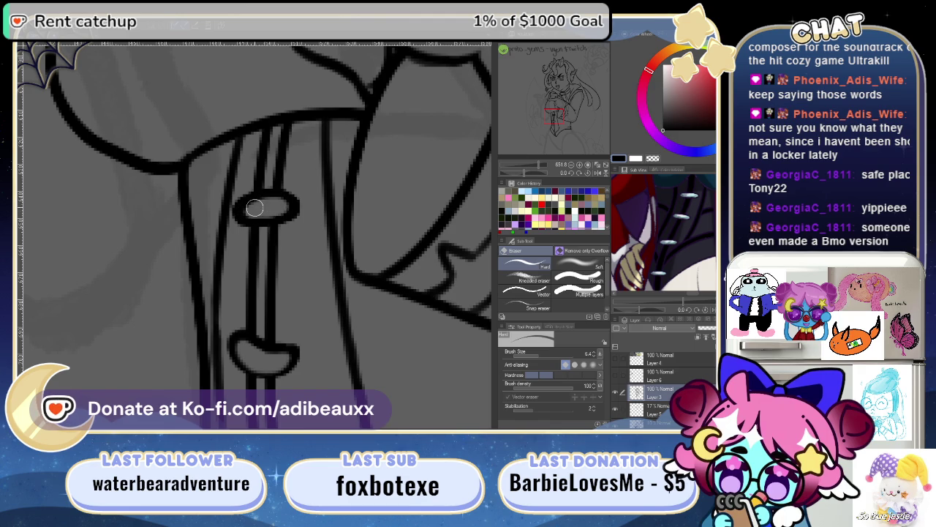
- Remove the stray short stroke beside the button strip and zoom out on the tunic
mouse_move(337, 319)
mouse_down()
mouse_move(355, 310)
mouse_move(375, 193)
mouse_up()
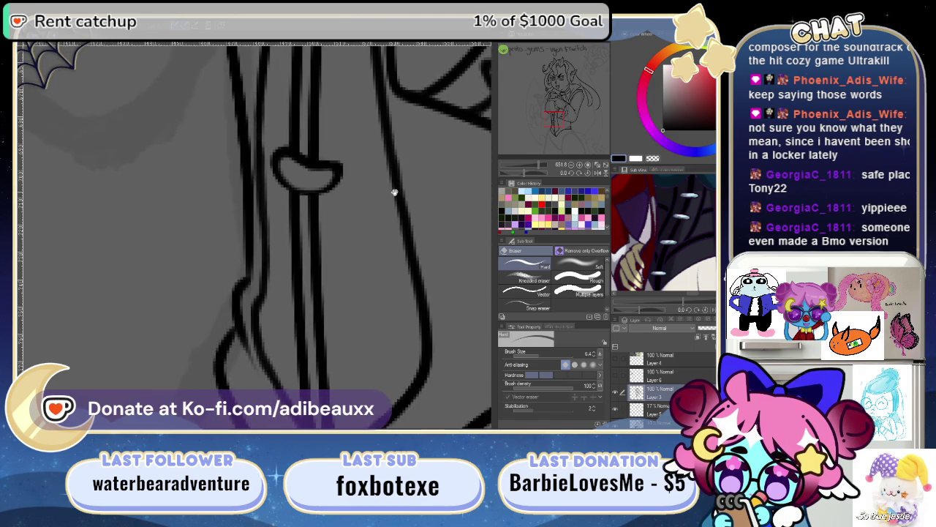
key(p)
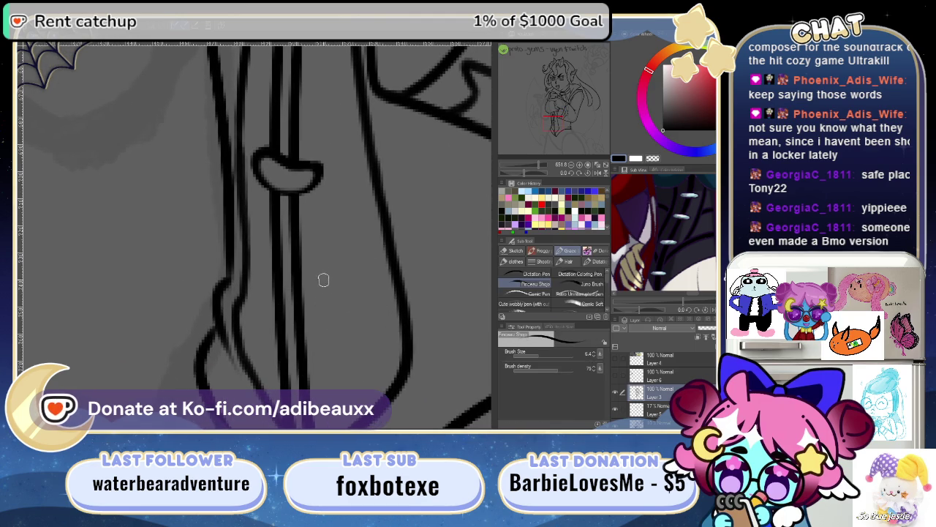
drag(311, 278, 295, 277)
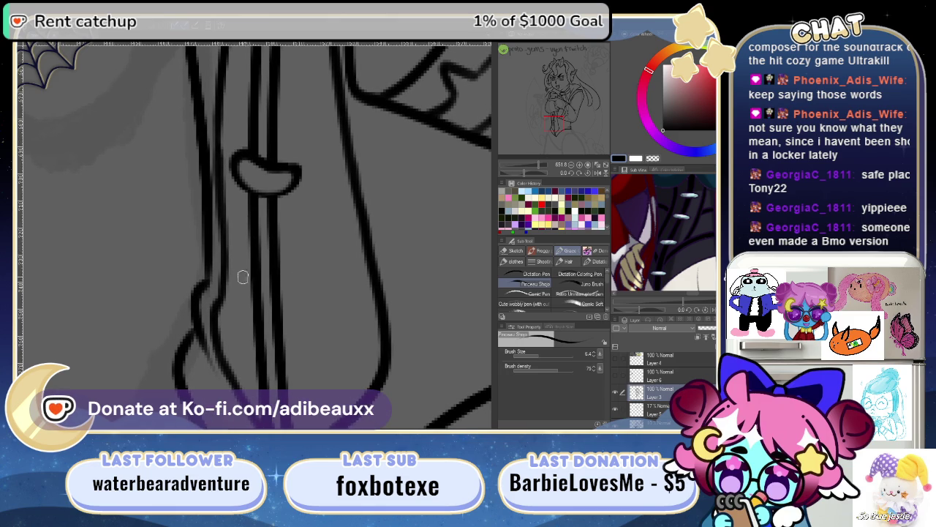
key(ctrl+z)
drag(318, 213, 309, 328)
drag(535, 169, 528, 170)
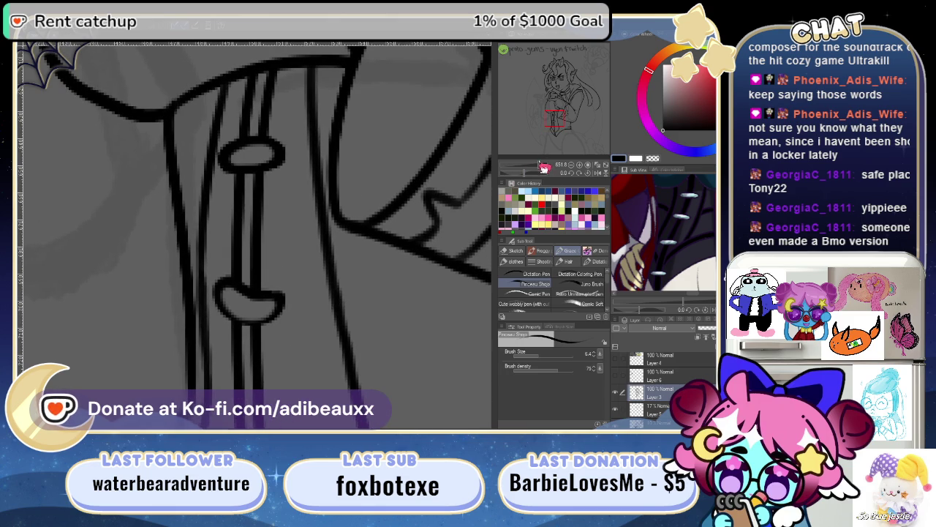
drag(292, 307, 307, 292)
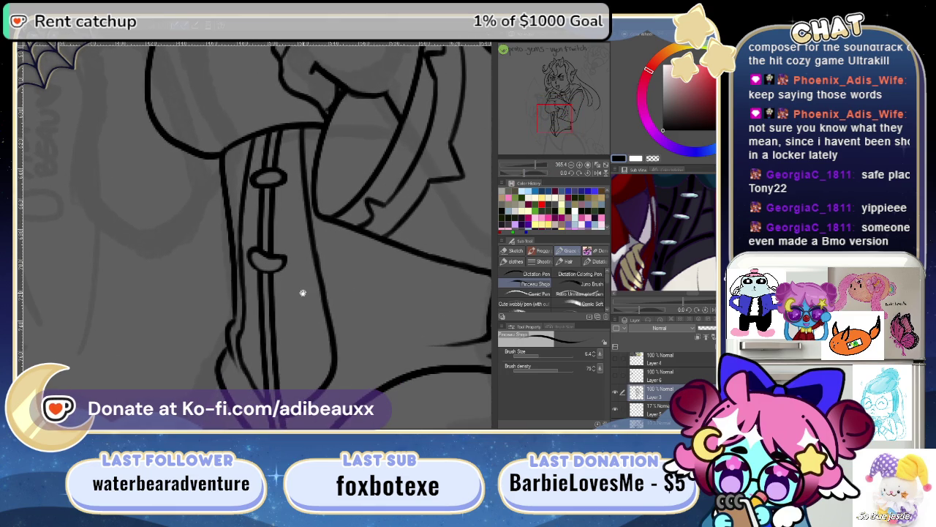
key(m)
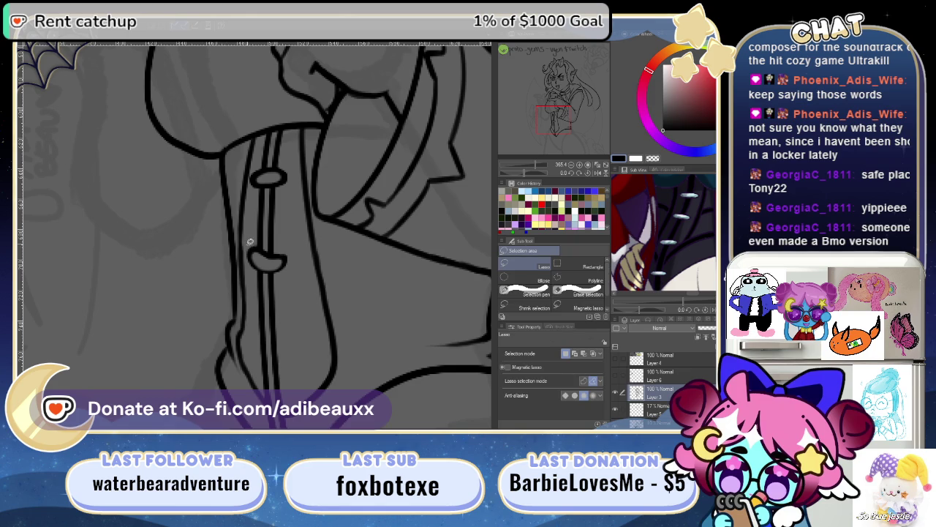
- Lasso the lower crescent toggle, then scale and rotate it with Ctrl+T onto the strip
drag(249, 258, 268, 270)
drag(256, 243, 301, 229)
key(ctrl+t)
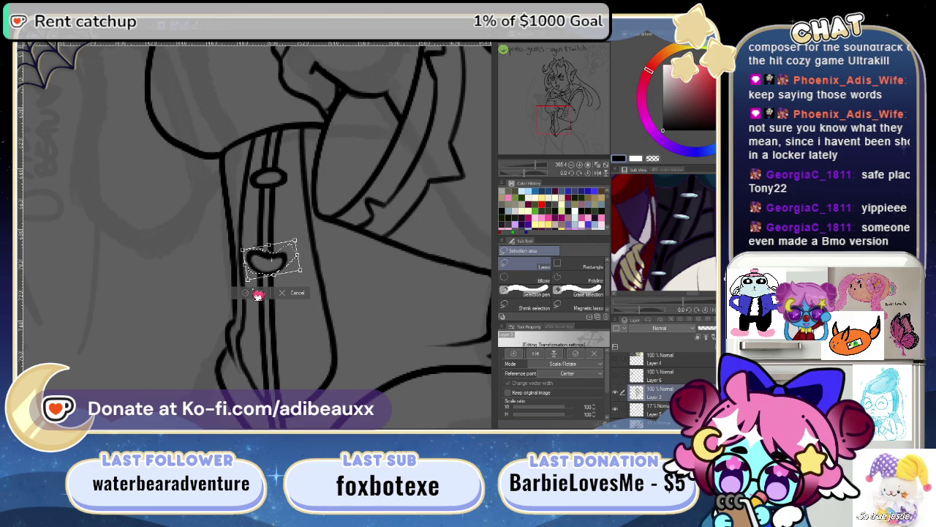
click(256, 293)
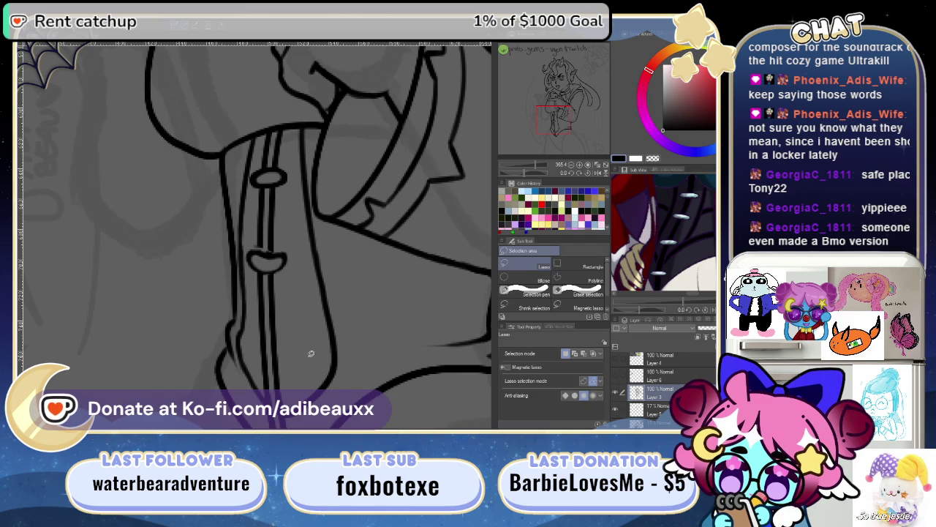
key(ctrl+z)
key(ctrl+z)
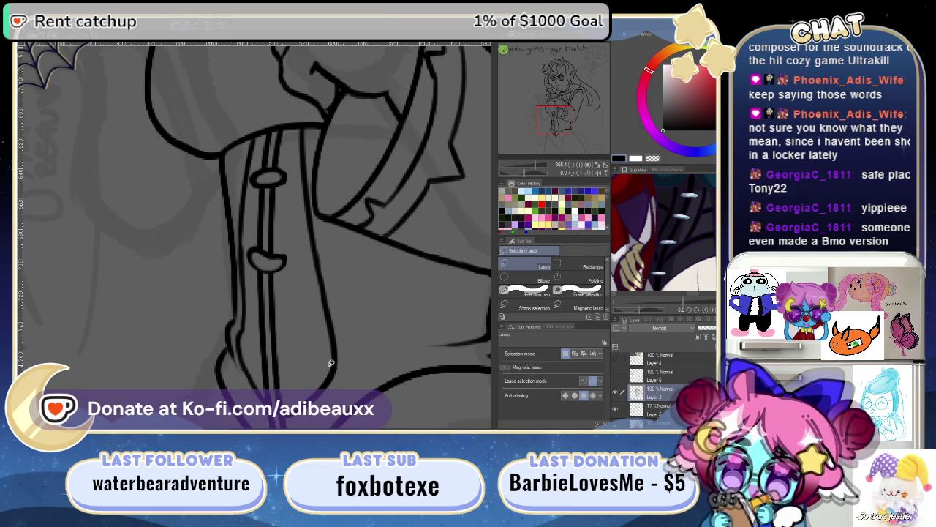
key(p)
key(ctrl+plus)
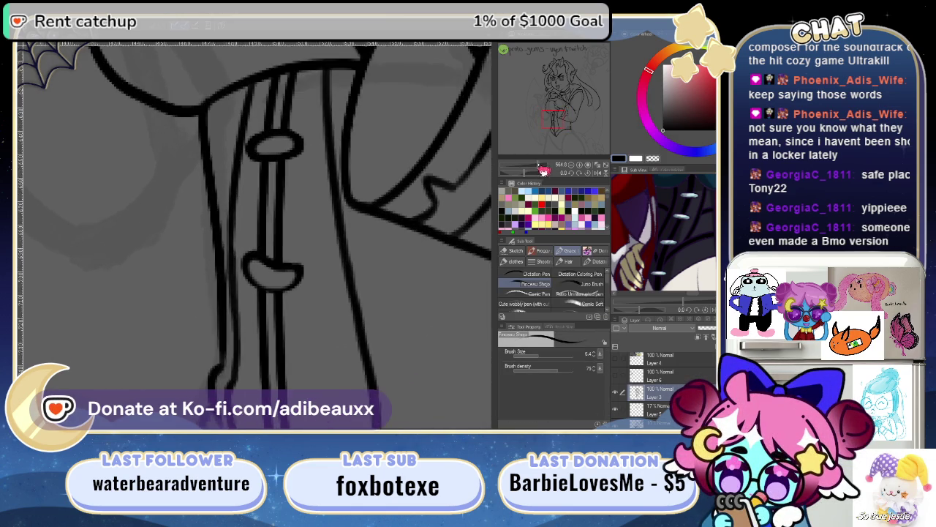
- Replace the crossbar with a new oval toggle drawn across the lower strip
scroll(381, 234, down, 2)
scroll(316, 239, down, 1)
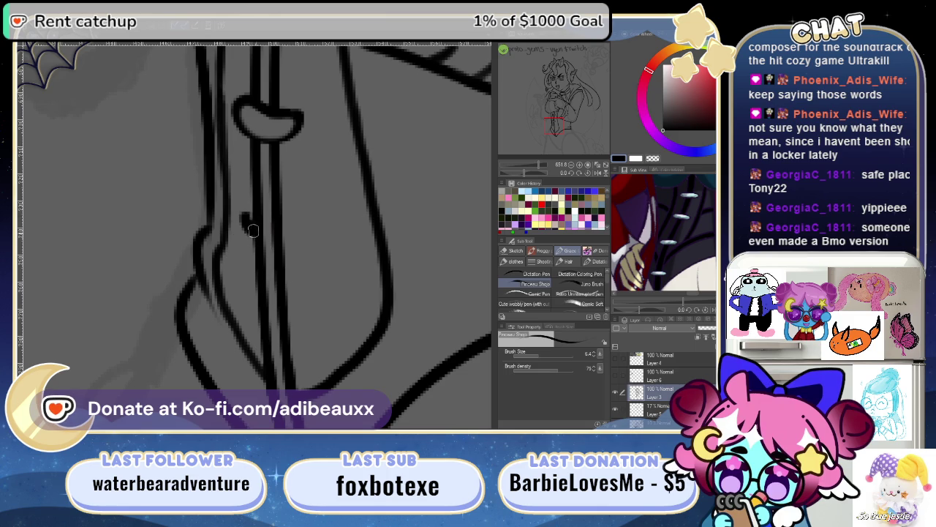
key(ctrl+z)
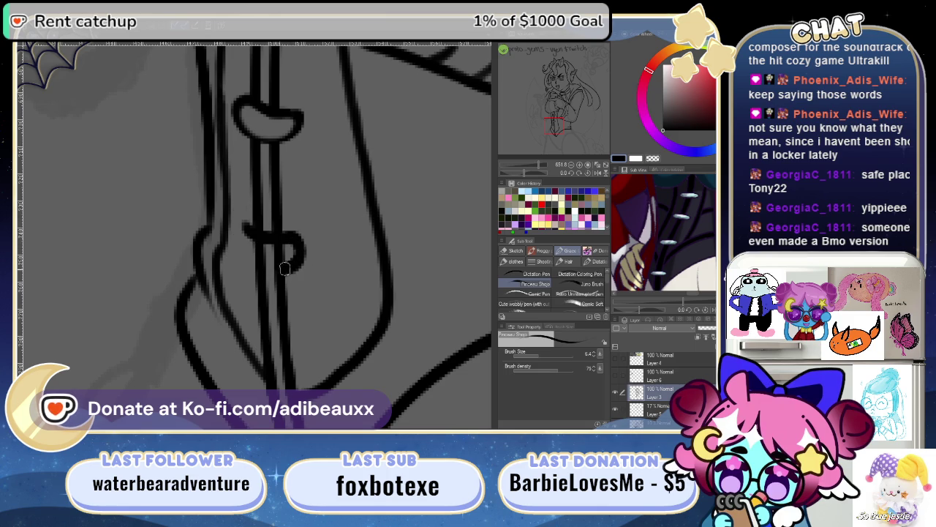
drag(238, 223, 291, 262)
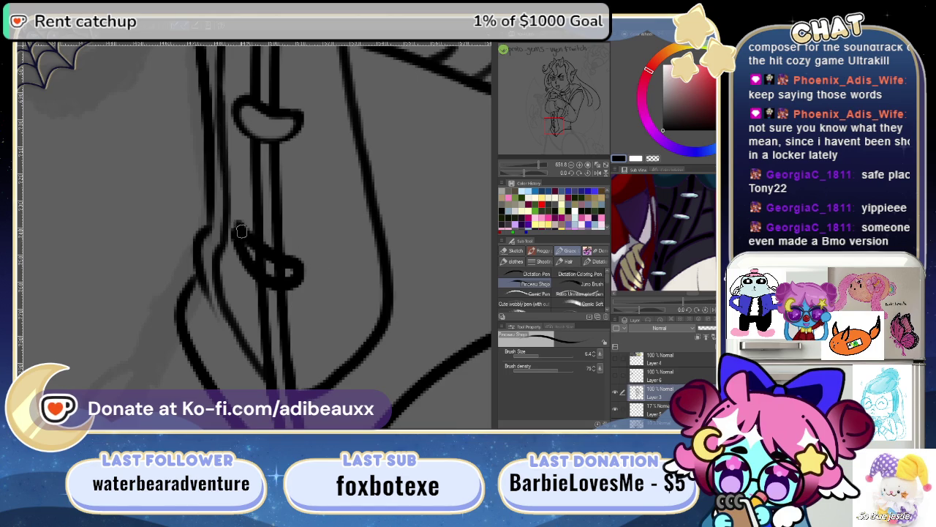
- Erase the overlapping strip lines so the new toggle becomes a hollow loop
key(e)
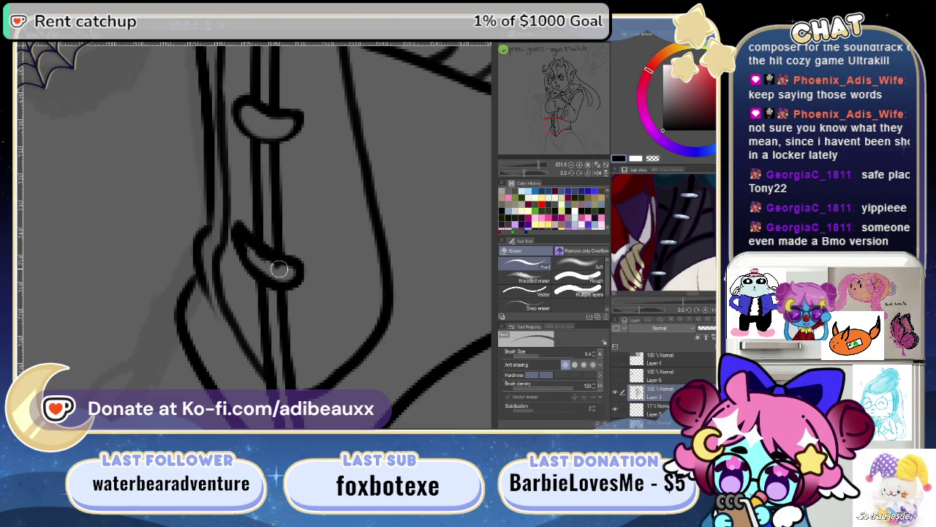
mouse_move(240, 247)
mouse_down()
mouse_move(253, 267)
mouse_move(273, 271)
mouse_up()
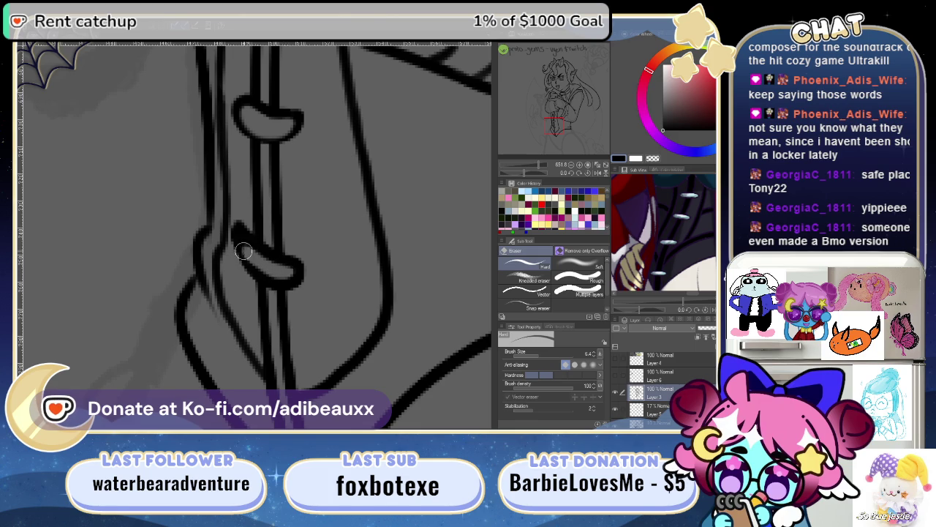
key(ctrl+z)
key(ctrl+z)
drag(239, 242, 284, 274)
key(ctrl+z)
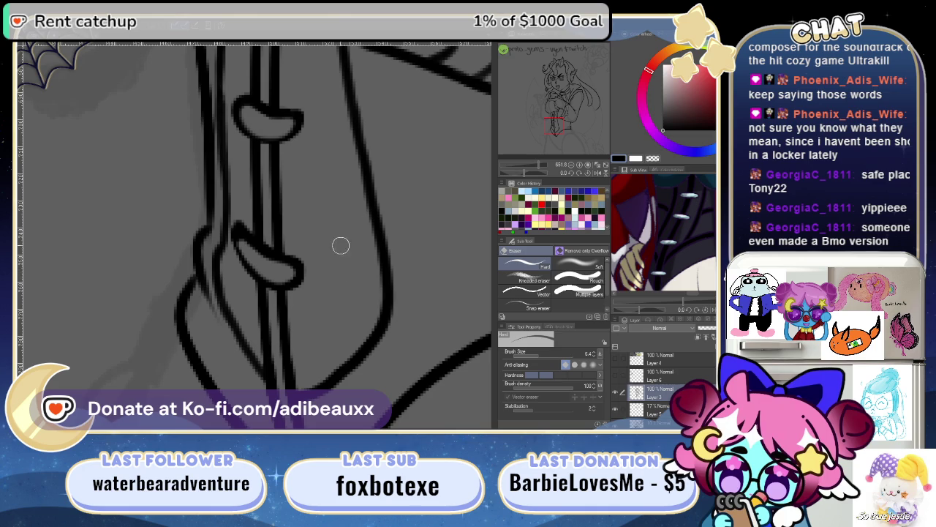
scroll(345, 242, down, 1)
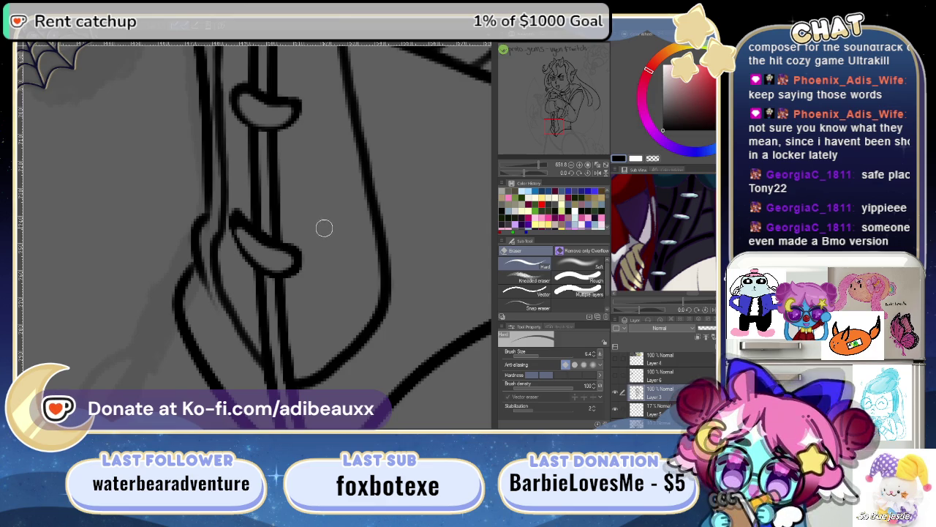
key(p)
drag(334, 202, 298, 141)
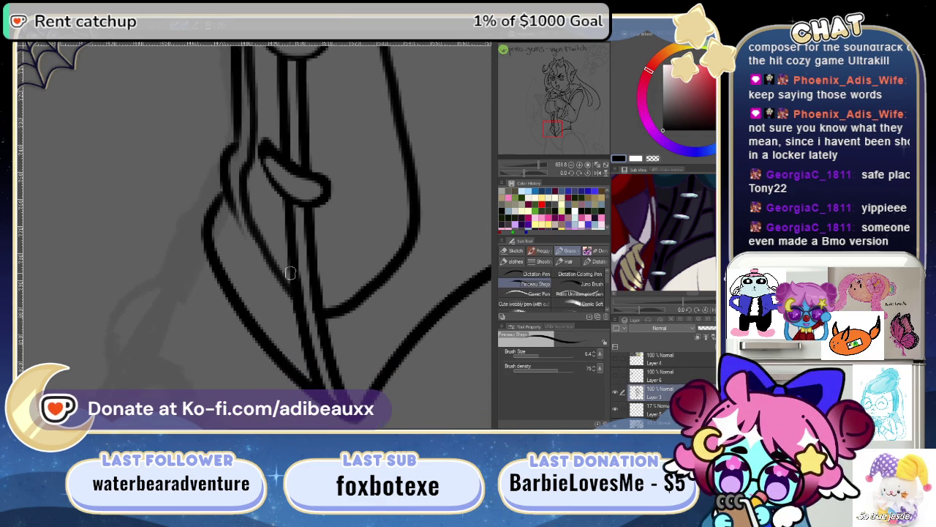
mouse_move(321, 267)
mouse_down()
mouse_move(271, 209)
mouse_move(307, 197)
mouse_up()
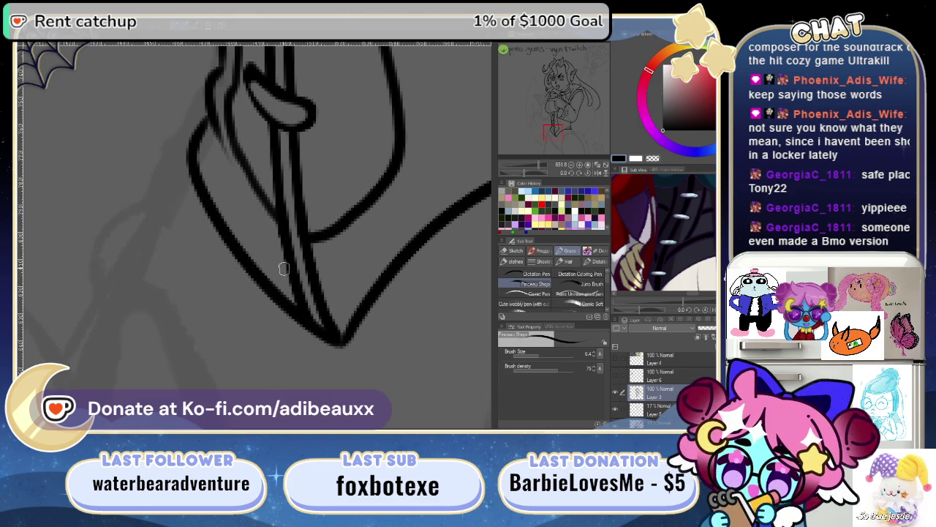
drag(278, 272, 349, 269)
key(ctrl+z)
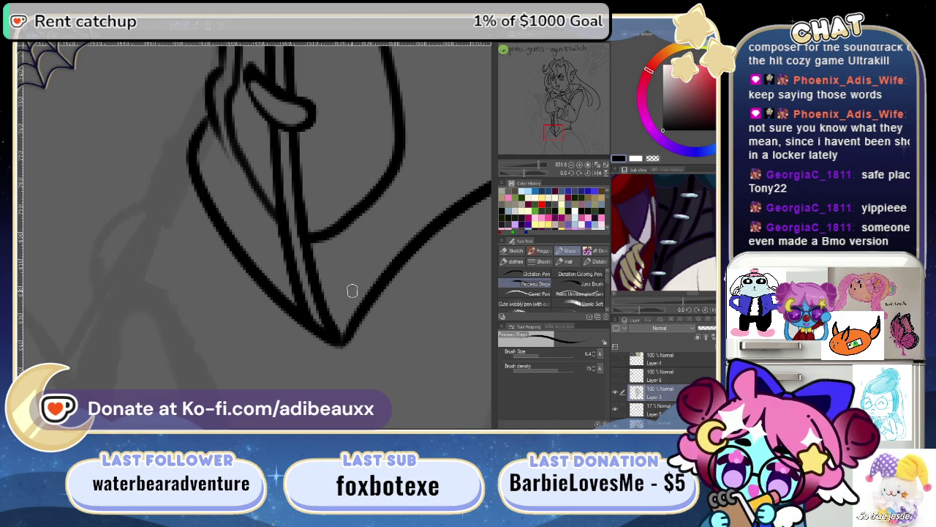
mouse_move(547, 167)
mouse_down()
mouse_move(536, 169)
mouse_move(542, 175)
mouse_up()
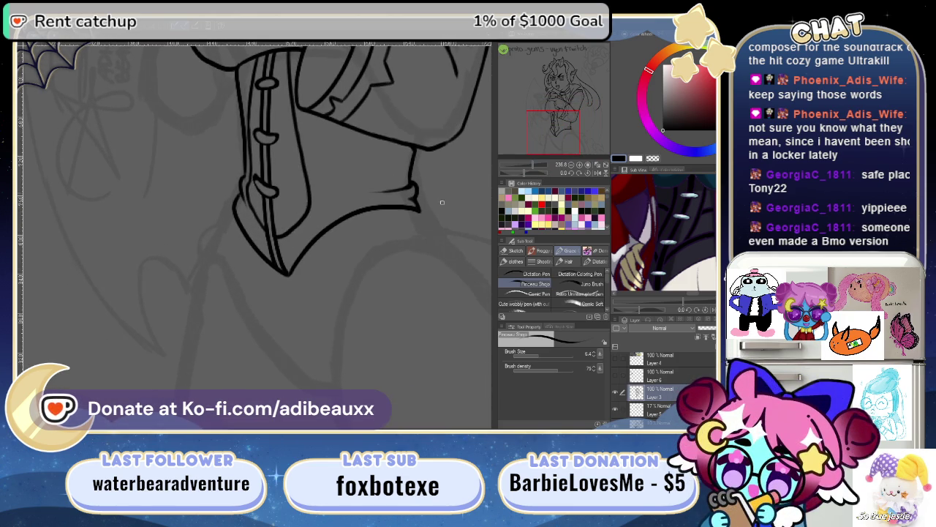
click(598, 167)
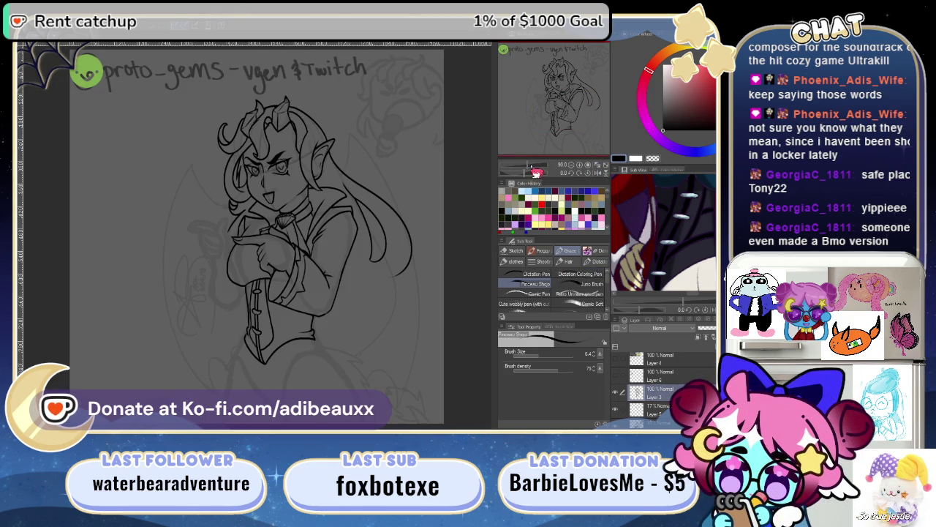
- Zoom into the pointed hem and ink a toggle loop, undoing the stray hooked stroke
drag(534, 174, 545, 175)
scroll(362, 221, down, 5)
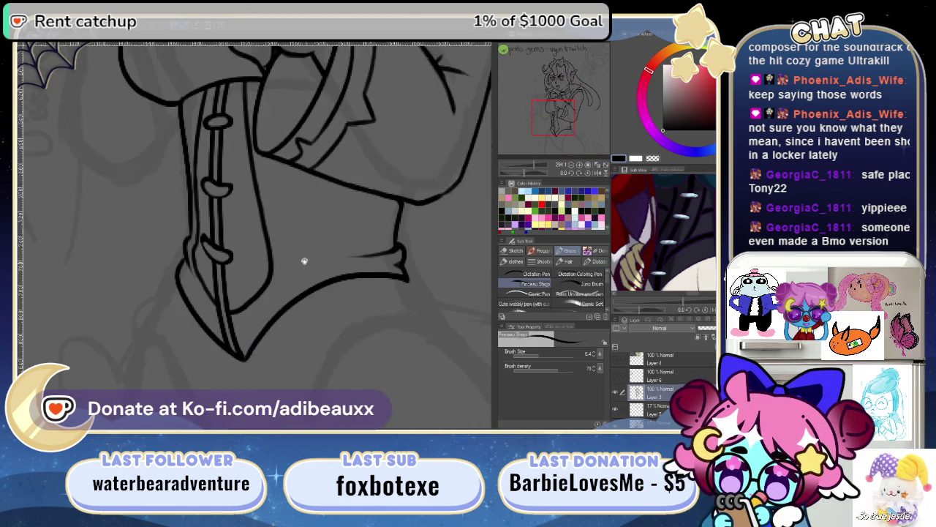
scroll(303, 286, up, 2)
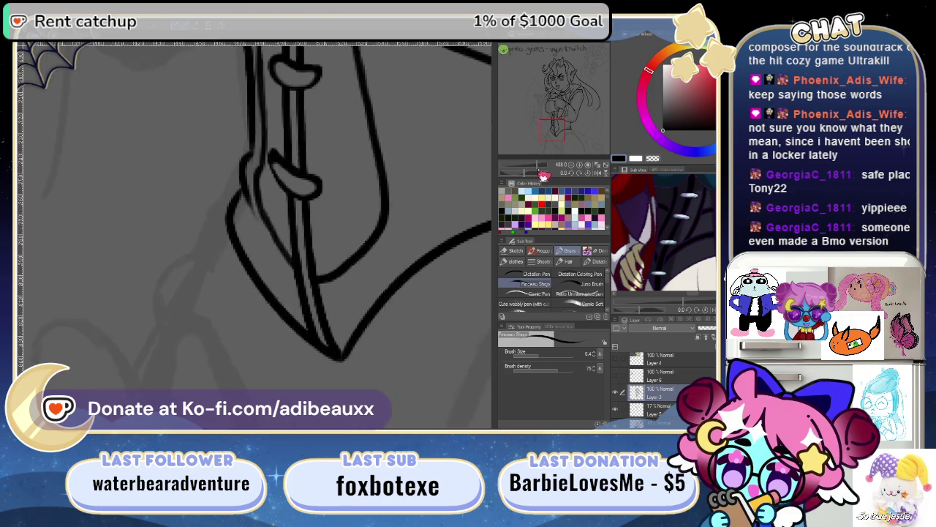
scroll(304, 285, up, 2)
scroll(303, 285, up, 1)
drag(218, 237, 246, 264)
drag(303, 296, 326, 269)
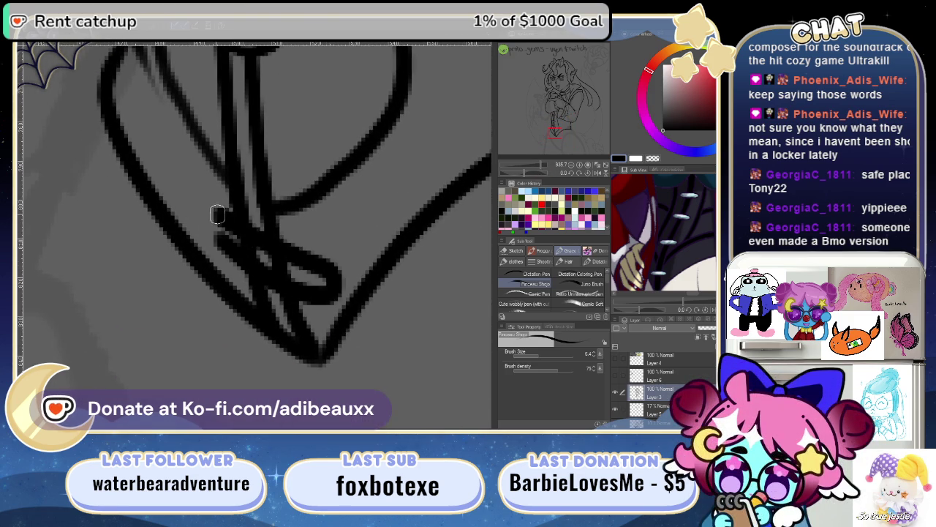
key(ctrl+z)
- Redraw the lower toggle loop, erase its overlapping lines, then fit the whole page in view
drag(548, 165, 545, 177)
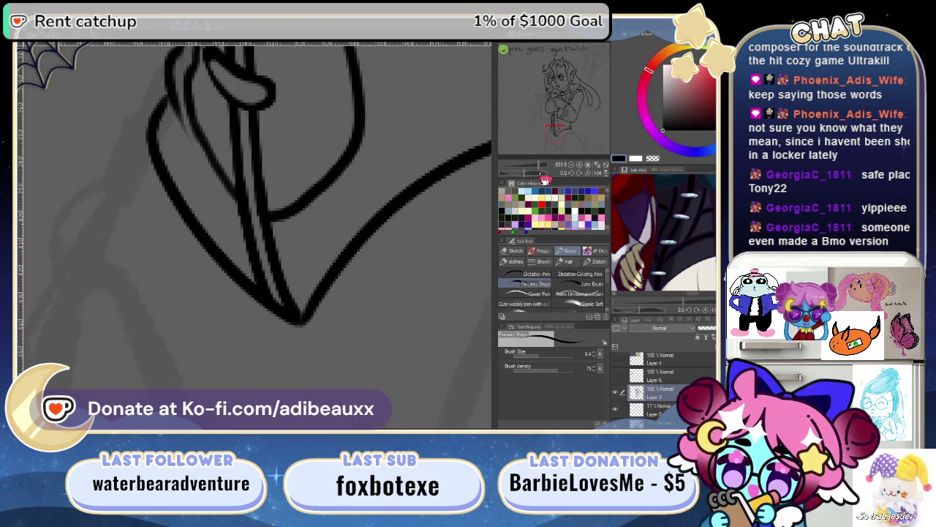
mouse_move(253, 249)
mouse_down()
mouse_move(274, 266)
mouse_move(313, 268)
mouse_move(252, 246)
mouse_move(304, 274)
mouse_up()
key(e)
key(ctrl+z)
mouse_move(255, 246)
mouse_down()
mouse_move(305, 268)
mouse_move(260, 249)
mouse_up()
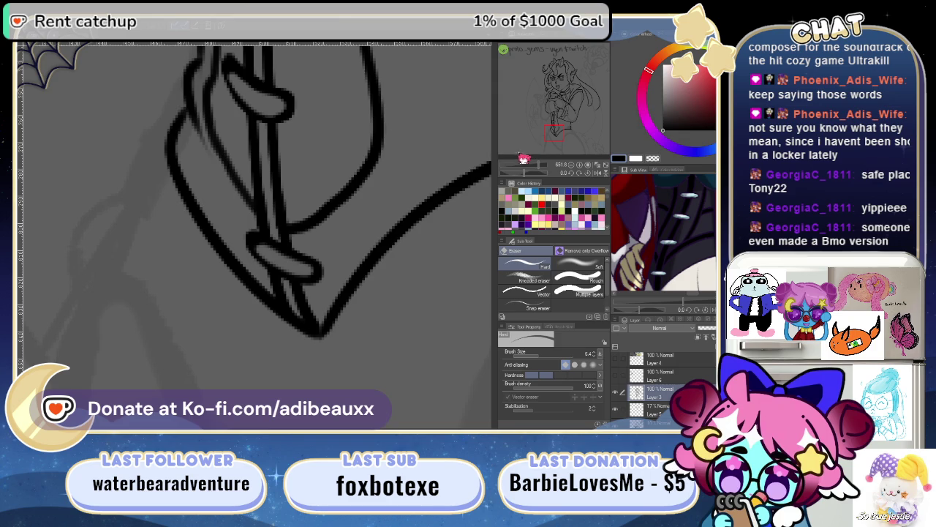
drag(547, 172, 533, 175)
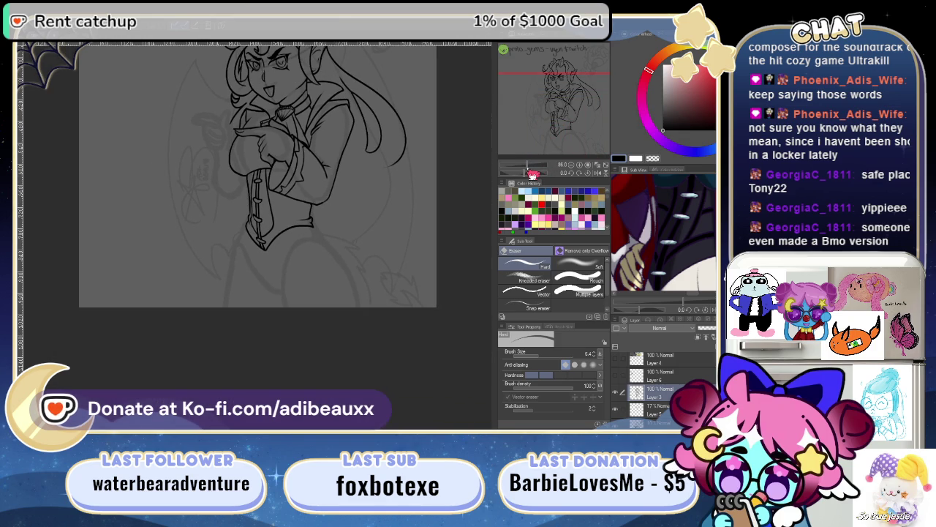
click(598, 167)
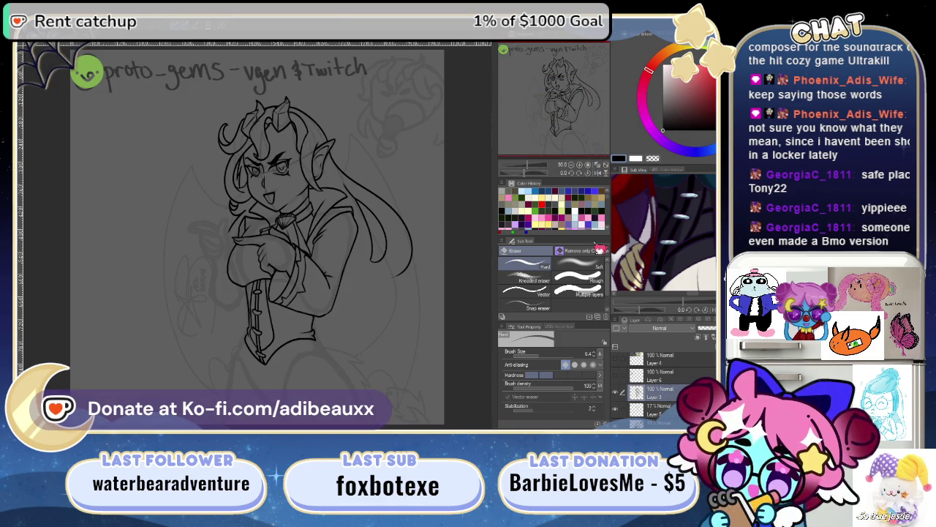
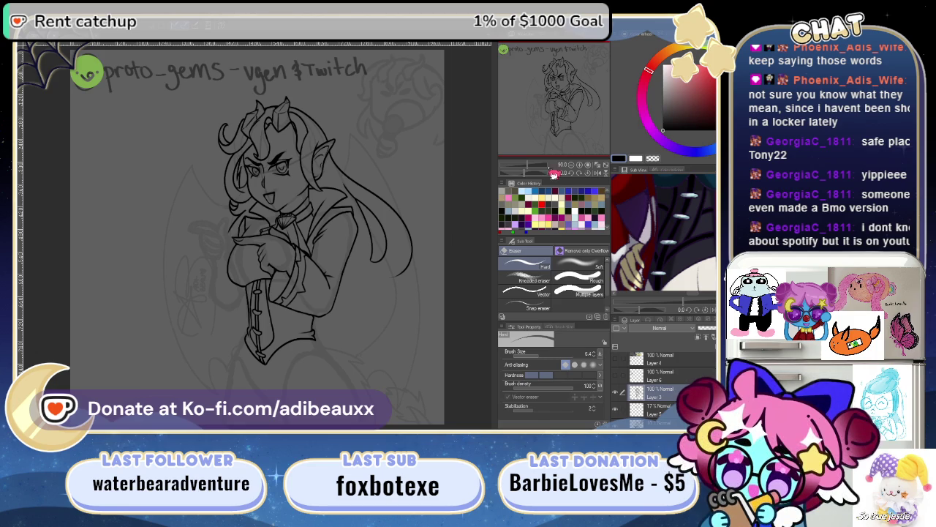
- Zoom in on the torso and add a new empty layer for inking
drag(528, 167, 543, 169)
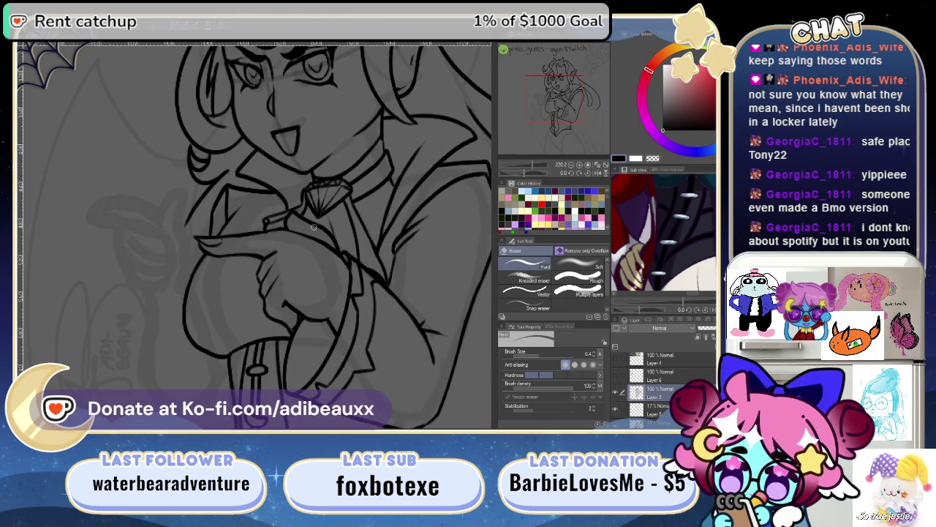
mouse_move(245, 241)
mouse_down()
mouse_move(267, 168)
mouse_move(217, 152)
mouse_move(280, 235)
mouse_up()
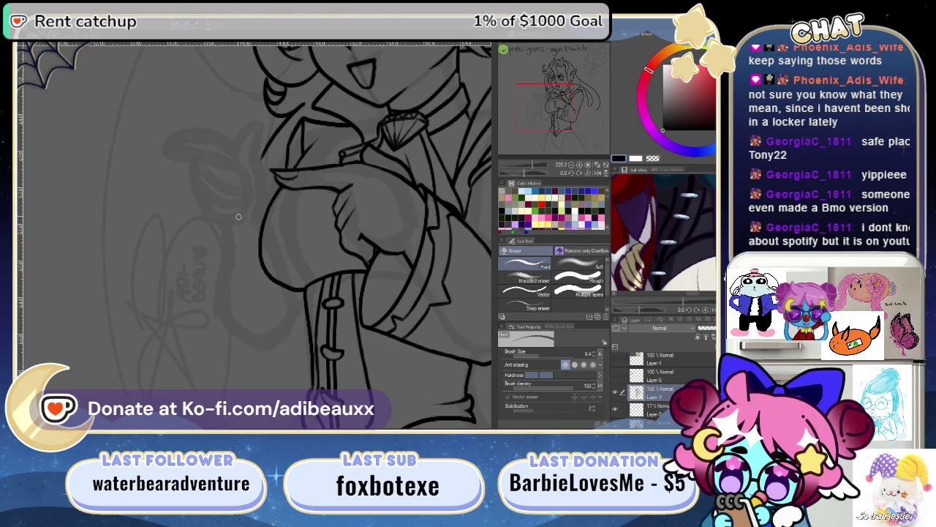
drag(297, 287, 256, 250)
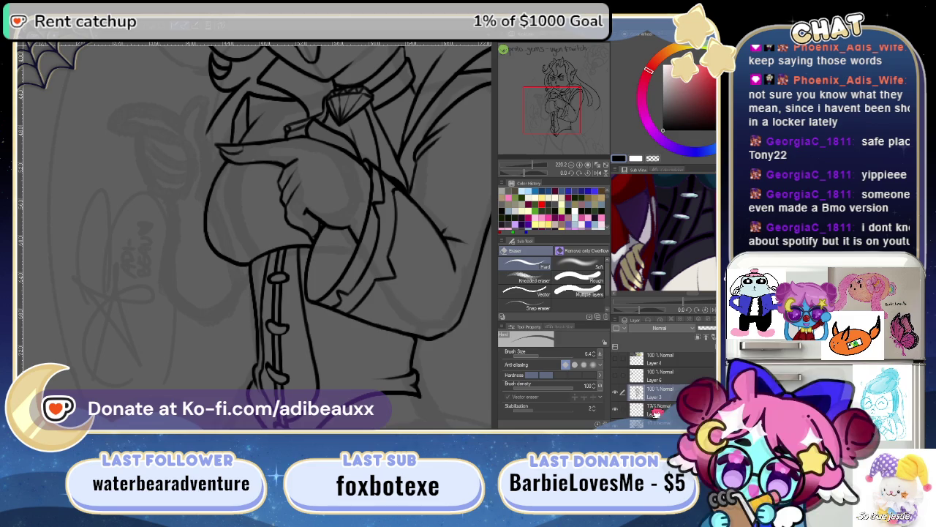
key(ctrl+shift+n)
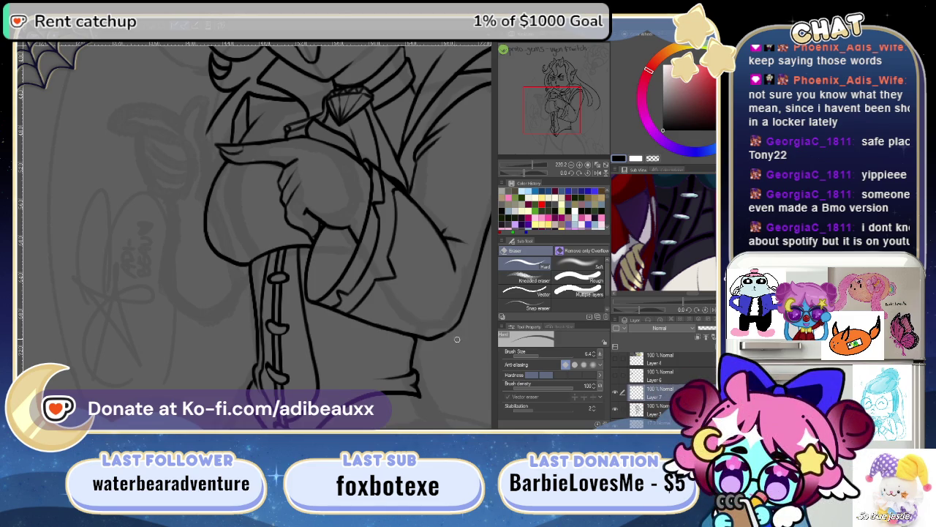
- Centre the canvas on the vest and enlarge the reference to the upper torso and head
drag(320, 295, 334, 266)
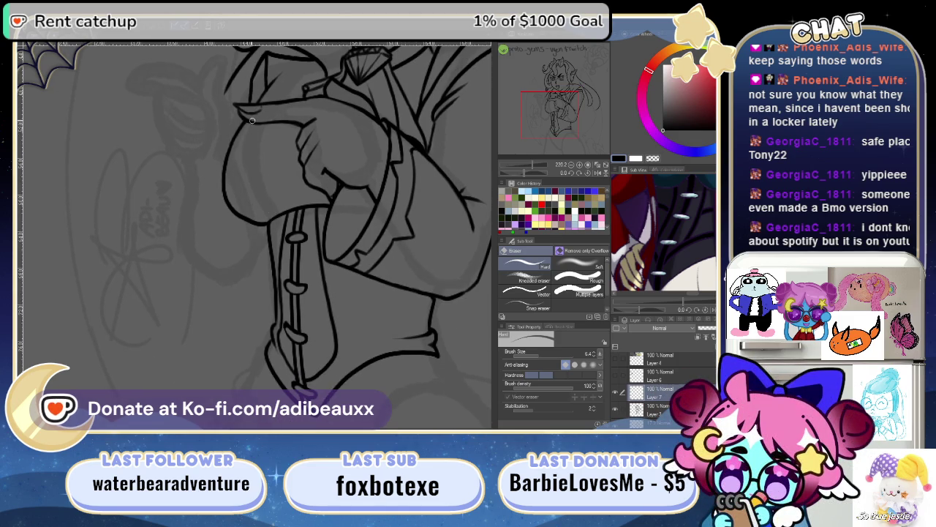
click(698, 310)
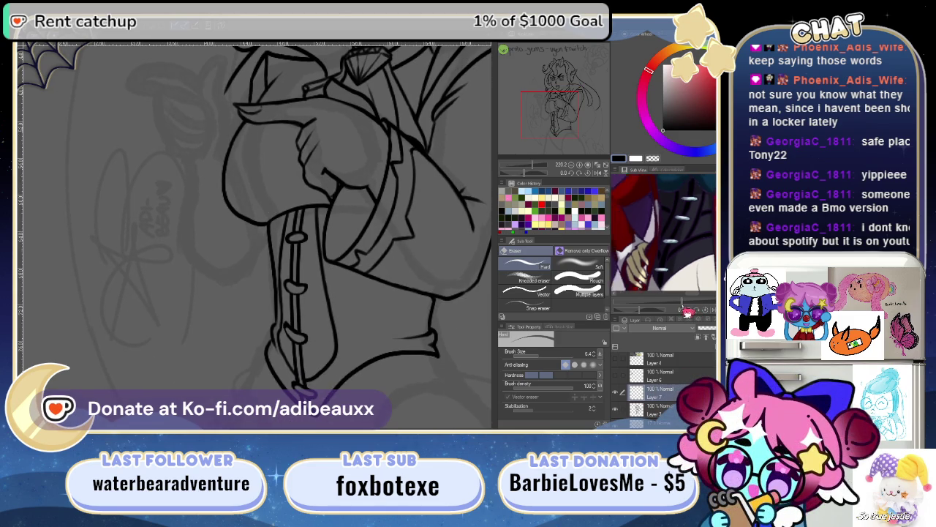
drag(681, 313, 683, 313)
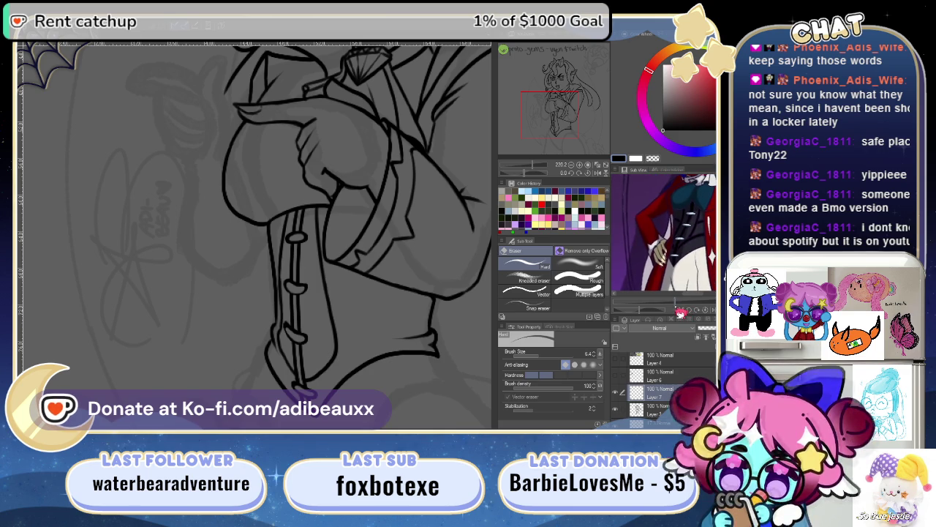
drag(692, 245, 689, 254)
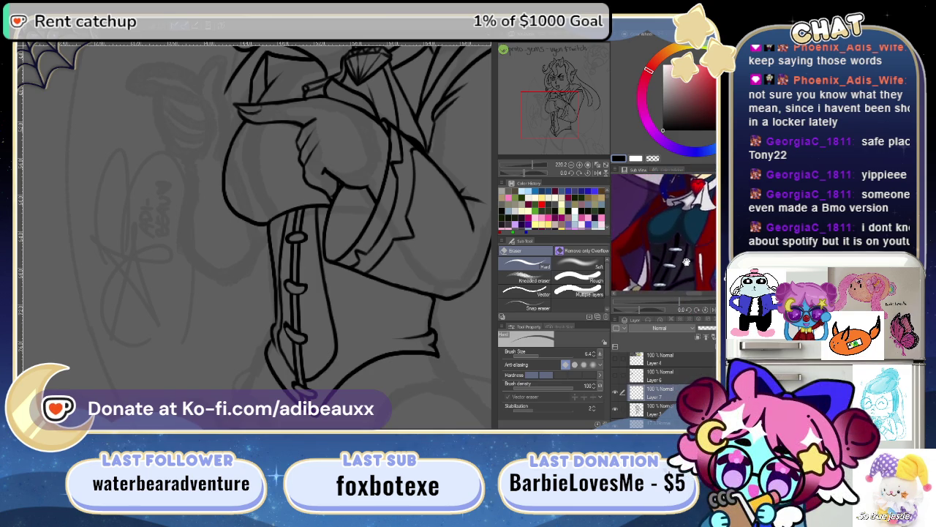
scroll(283, 127, up, 2)
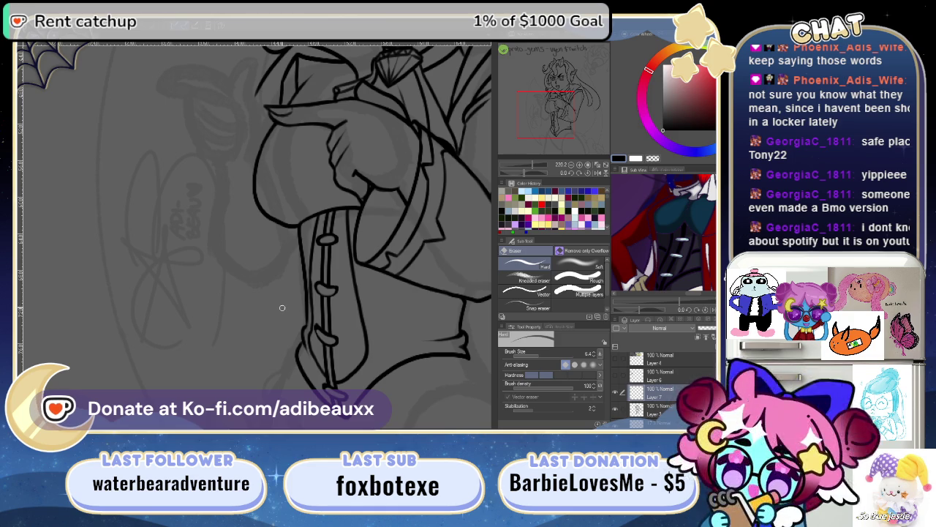
key(p)
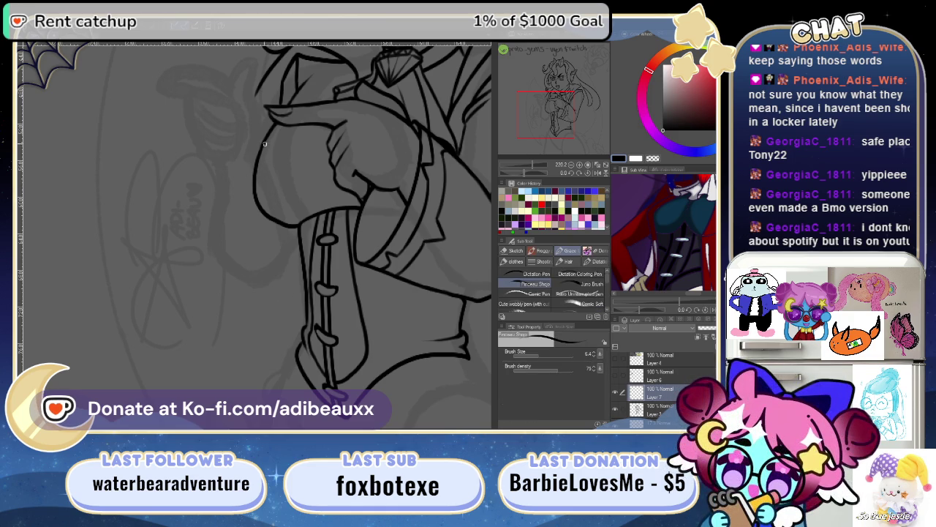
- Ink the curved outline along the figure's left edge and show the reference from head to hips
drag(276, 122, 260, 330)
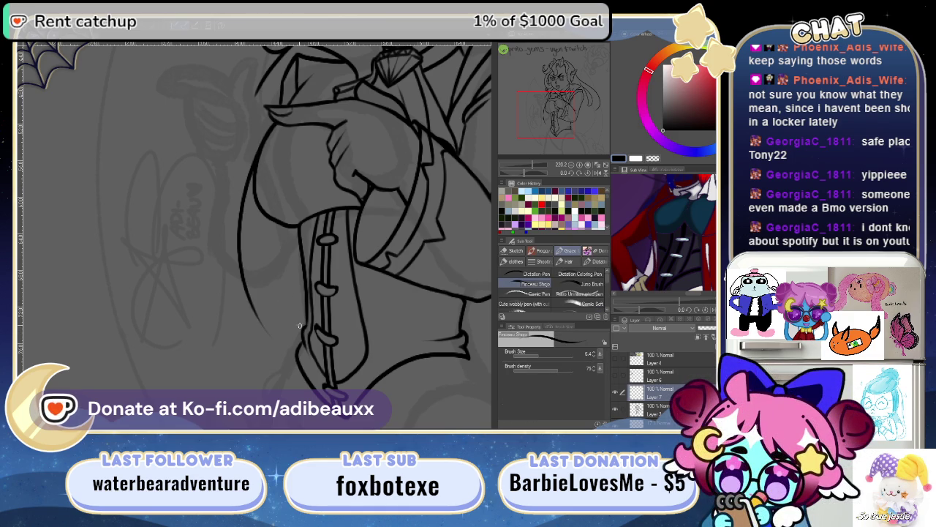
drag(543, 165, 535, 168)
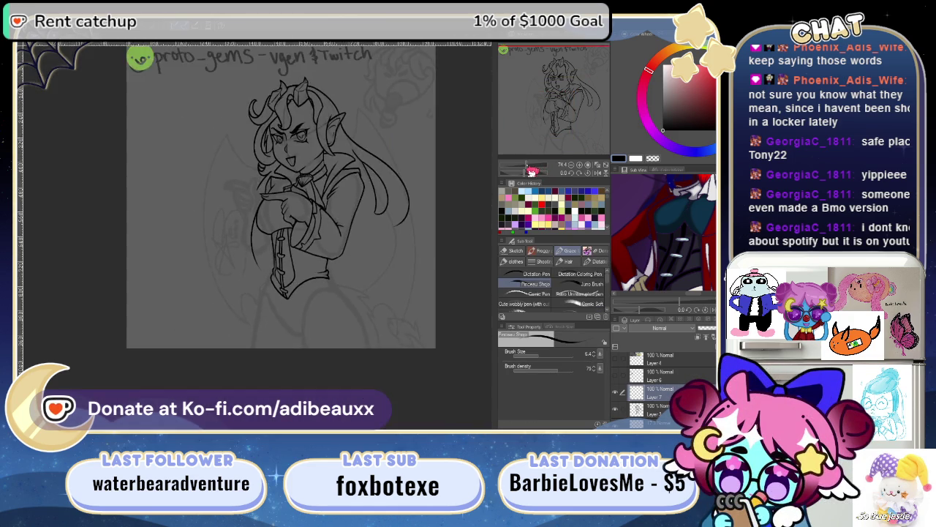
drag(299, 183, 284, 179)
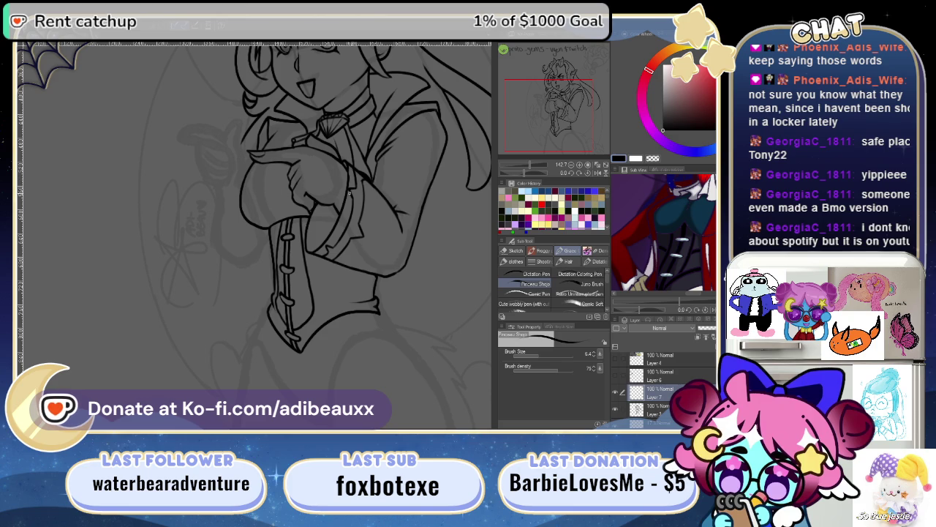
drag(327, 216, 370, 228)
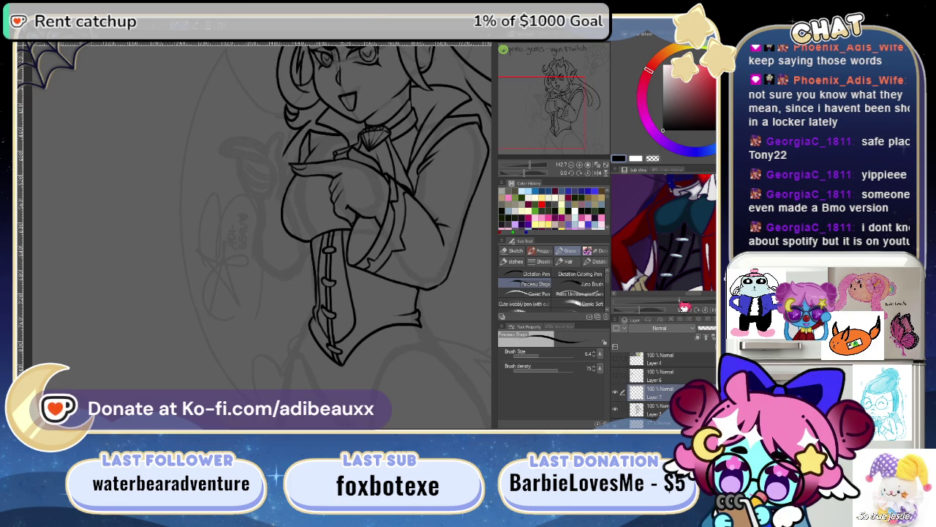
drag(683, 306, 687, 308)
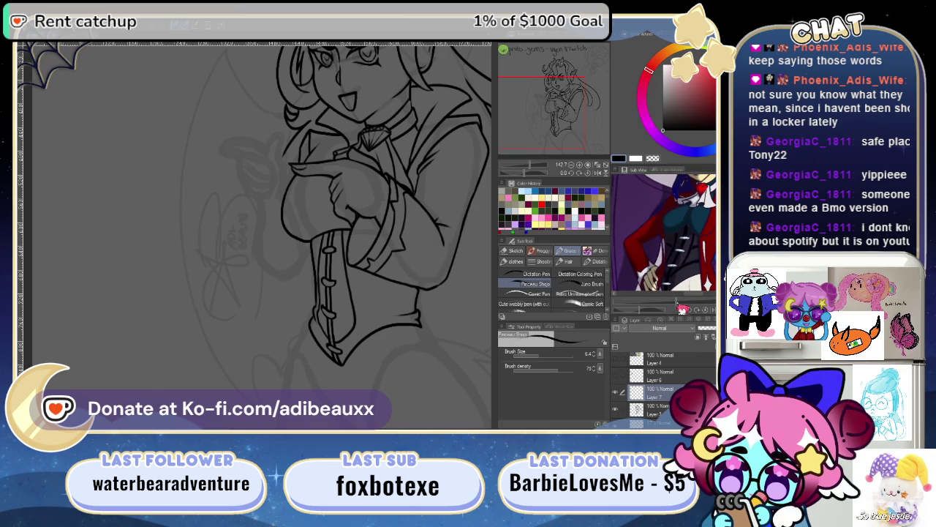
drag(417, 229, 354, 174)
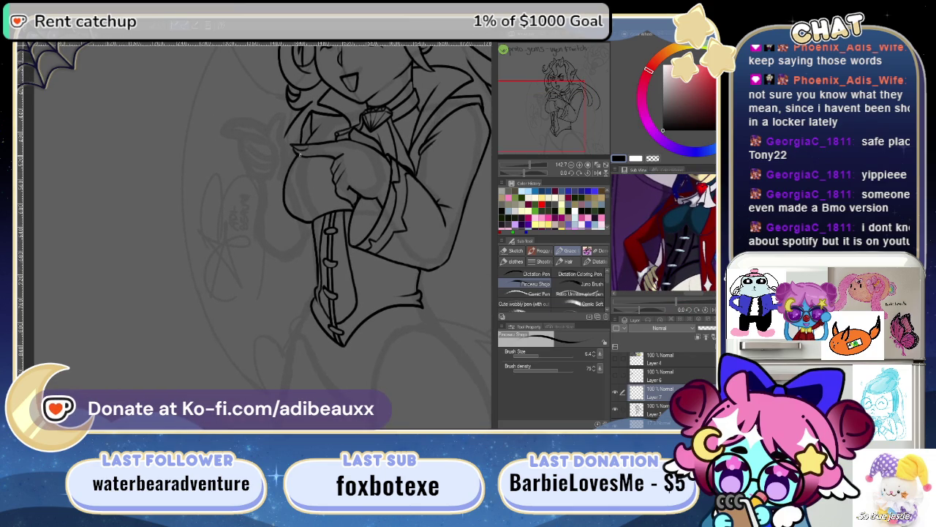
- Ink a long coat curve running down from the arm
drag(284, 190, 242, 388)
scroll(320, 328, up, 3)
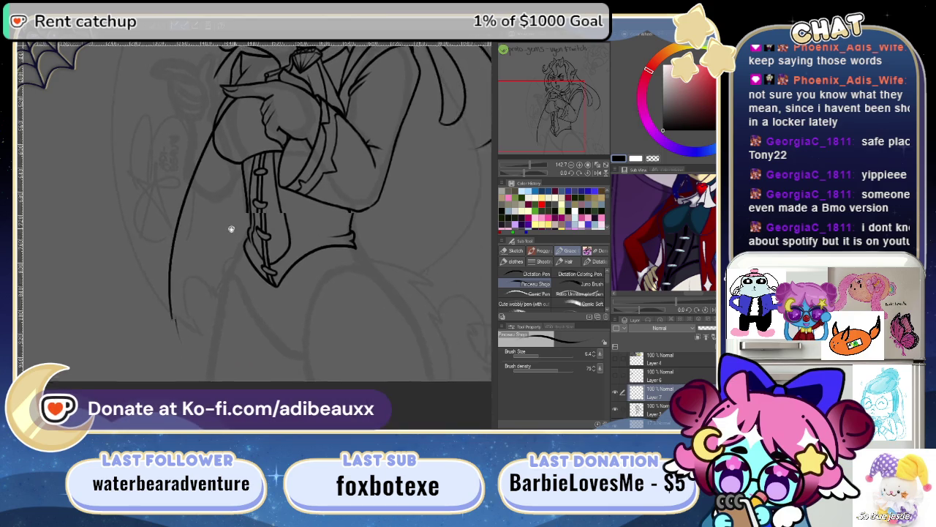
scroll(244, 226, down, 3)
drag(274, 287, 296, 181)
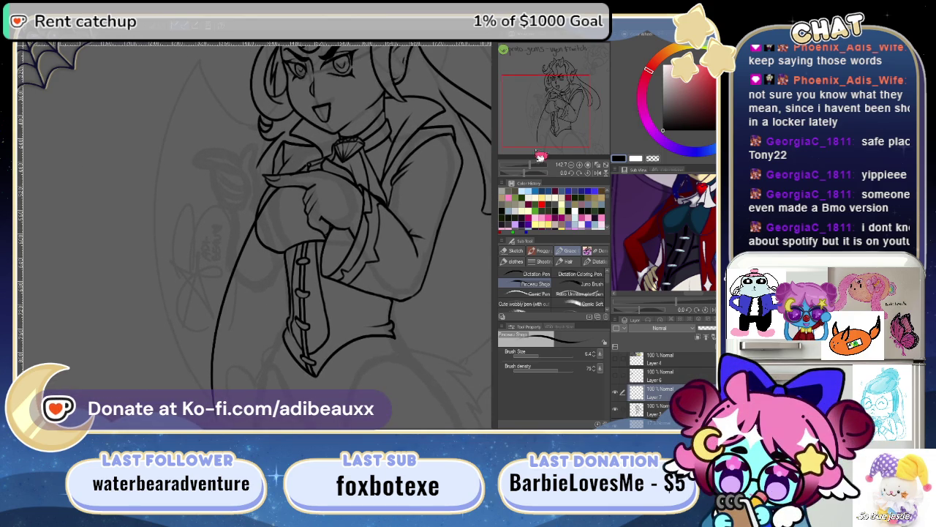
scroll(387, 175, up, 5)
scroll(310, 309, up, 2)
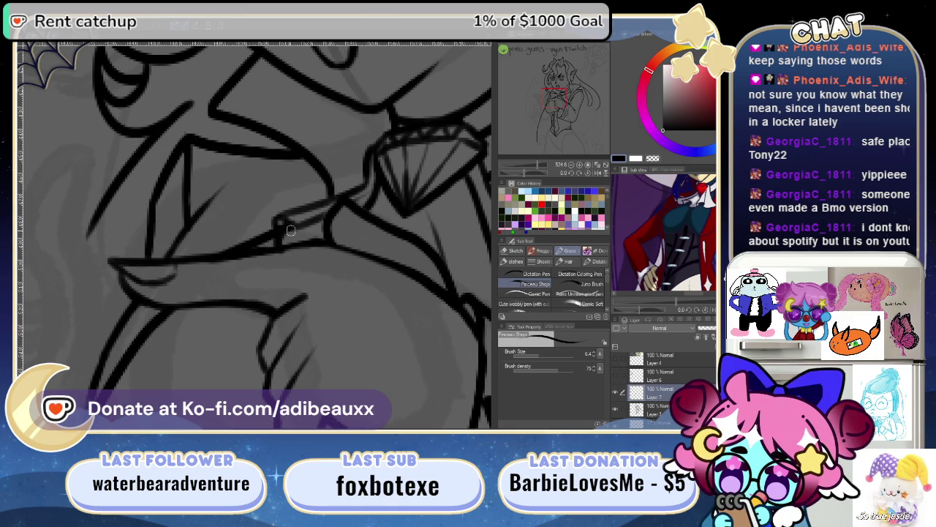
- Add a short ink stroke along the hand outline and move the view across the hand
drag(226, 253, 271, 226)
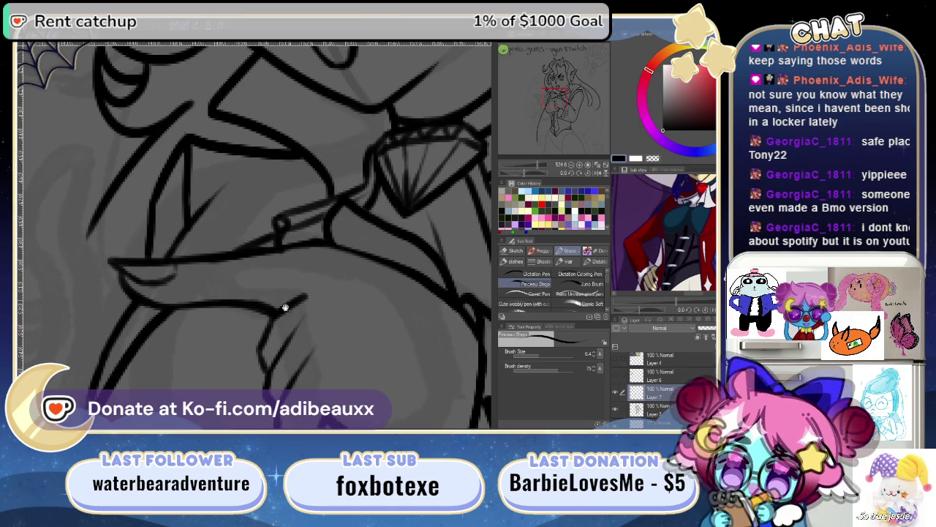
drag(307, 264, 340, 173)
scroll(340, 173, down, 3)
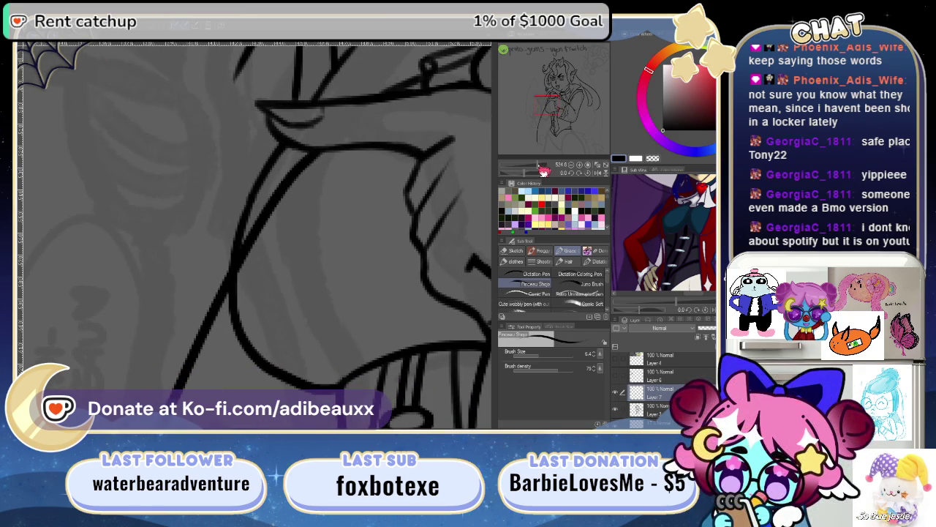
scroll(540, 173, down, 1)
scroll(540, 173, down, 1)
scroll(537, 174, down, 1)
scroll(536, 176, down, 1)
scroll(536, 176, up, 1)
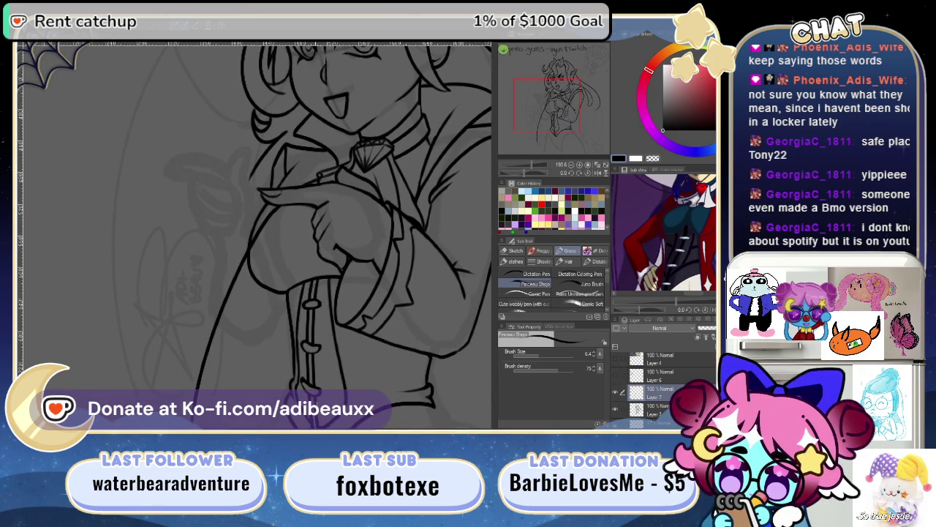
drag(351, 343, 387, 199)
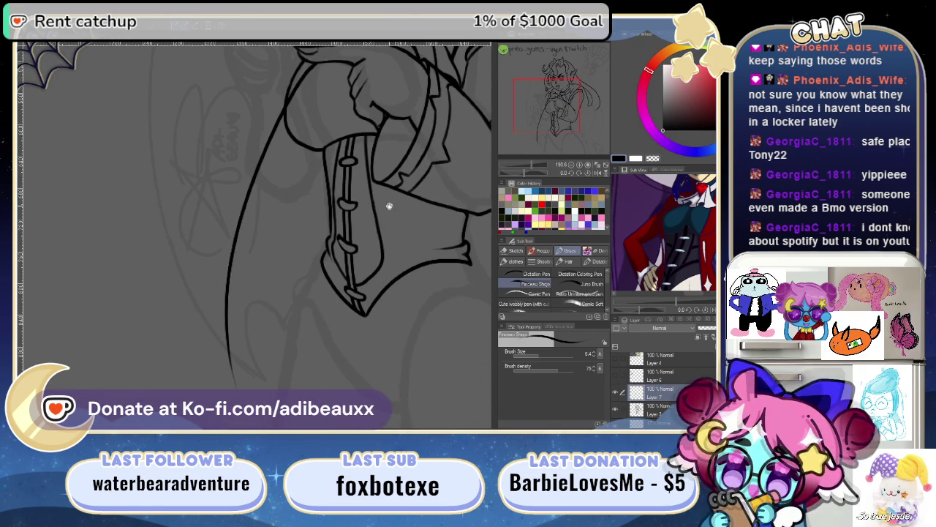
mouse_move(375, 259)
mouse_down()
mouse_move(291, 230)
mouse_move(341, 217)
mouse_move(361, 280)
mouse_up()
mouse_move(342, 249)
mouse_down()
mouse_move(311, 291)
mouse_move(303, 282)
mouse_up()
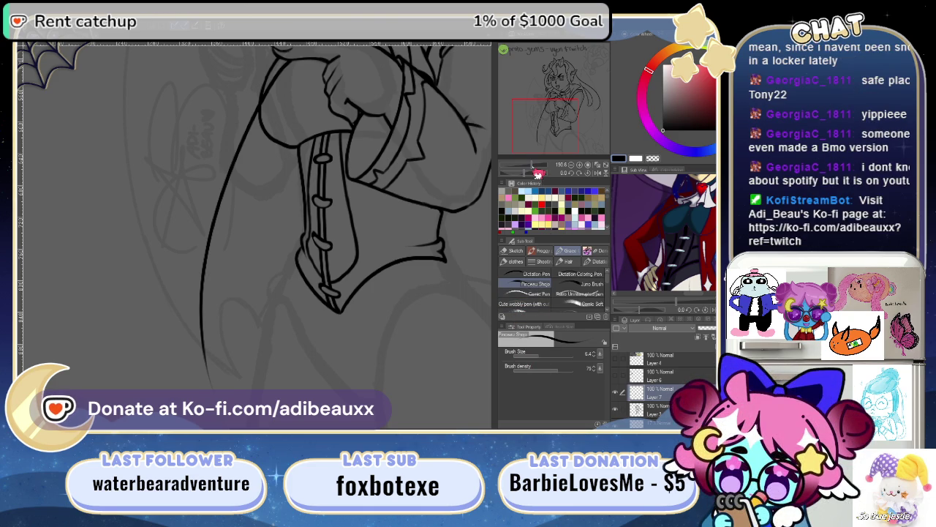
- Zoom the reference out to the full character and pan it to the coat and upper legs
scroll(351, 229, up, 3)
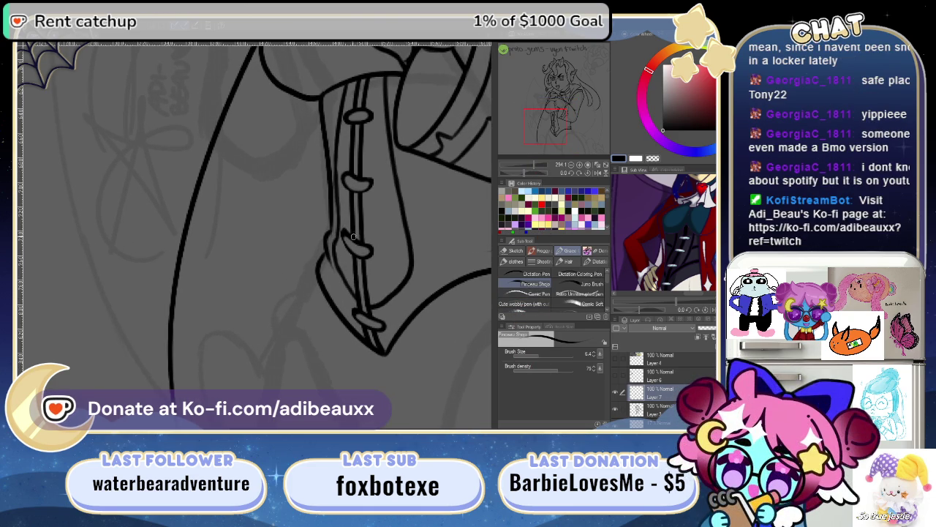
mouse_move(309, 330)
mouse_down()
mouse_move(311, 256)
mouse_move(267, 318)
mouse_up()
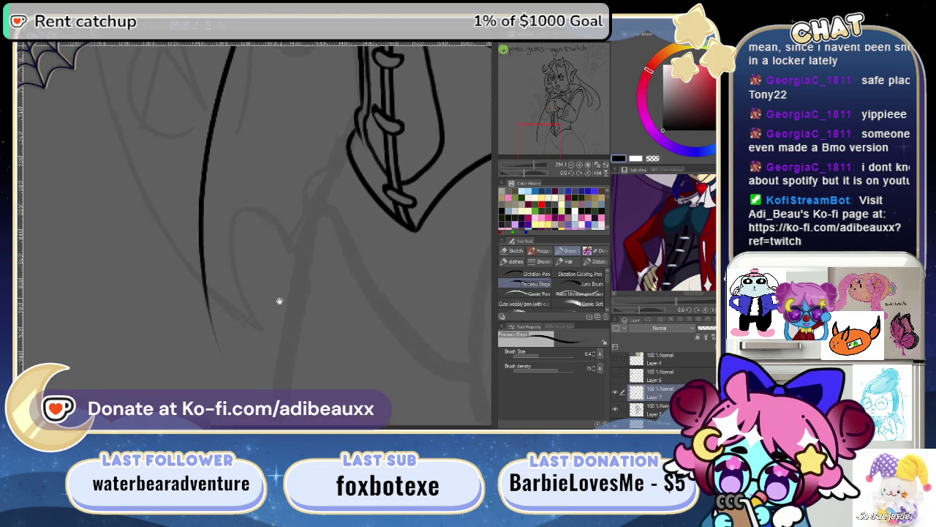
click(678, 311)
click(677, 310)
scroll(676, 288, up, 5)
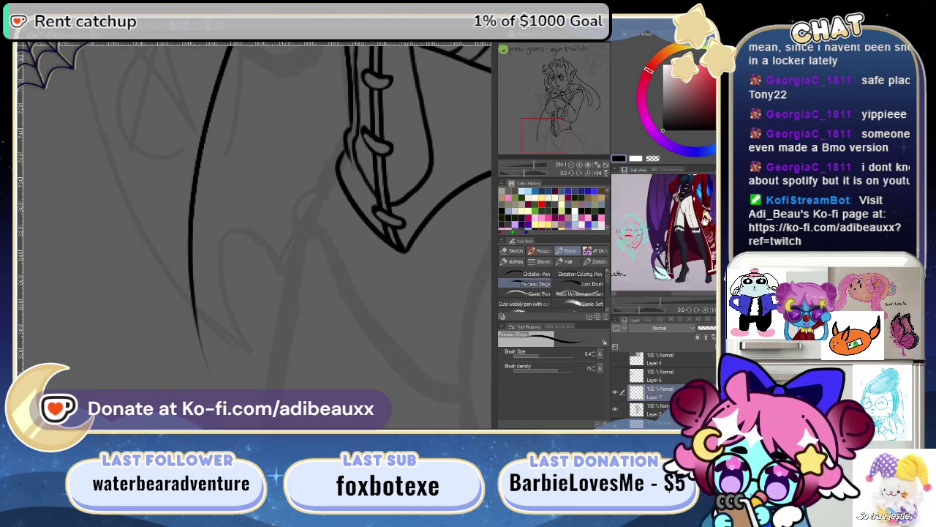
scroll(677, 288, up, 5)
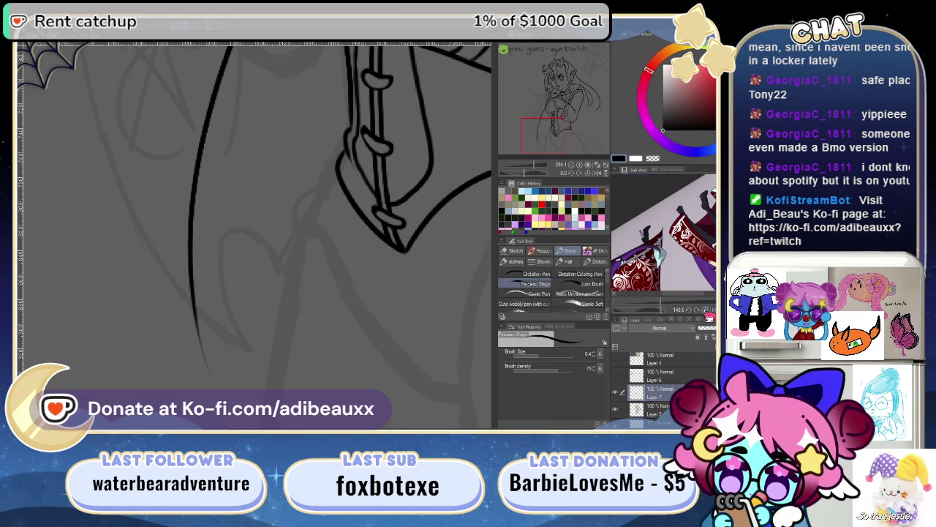
drag(678, 309, 673, 312)
drag(674, 252, 711, 214)
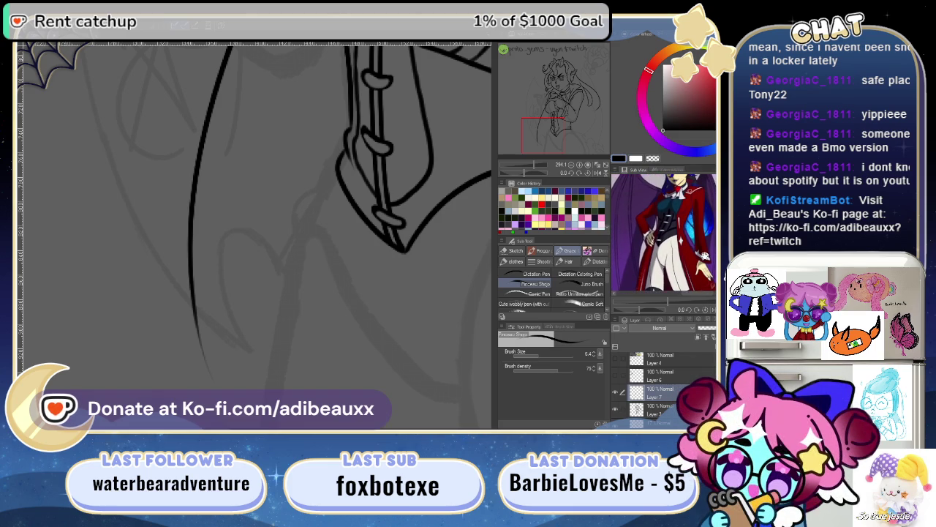
drag(704, 255, 709, 217)
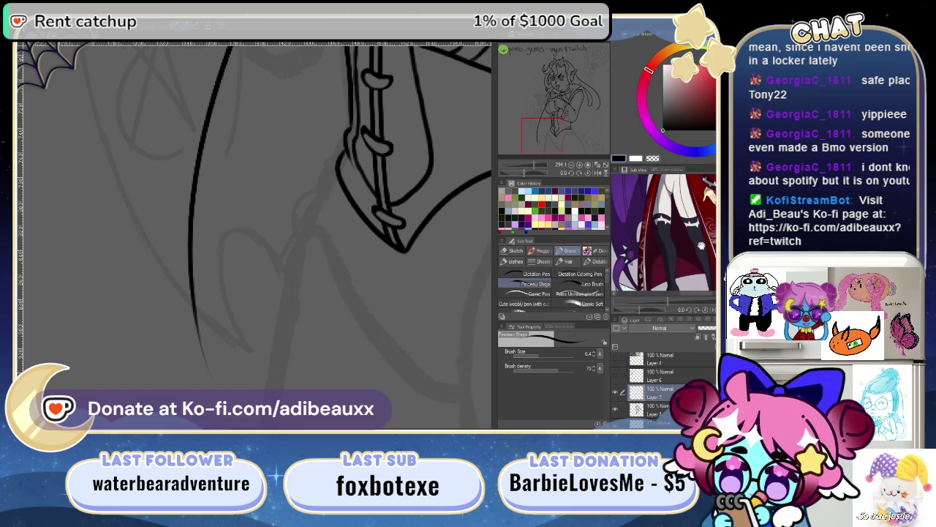
mouse_move(700, 250)
mouse_down()
mouse_move(709, 246)
mouse_move(685, 262)
mouse_move(688, 212)
mouse_move(695, 264)
mouse_up()
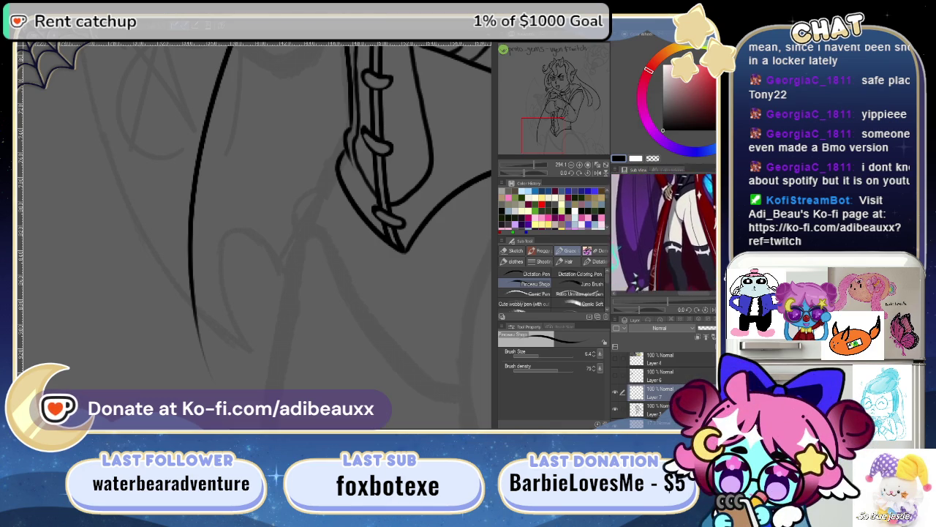
- Extend the coat's left outline down to the bottom edge of the canvas
drag(378, 326, 389, 321)
drag(539, 173, 539, 181)
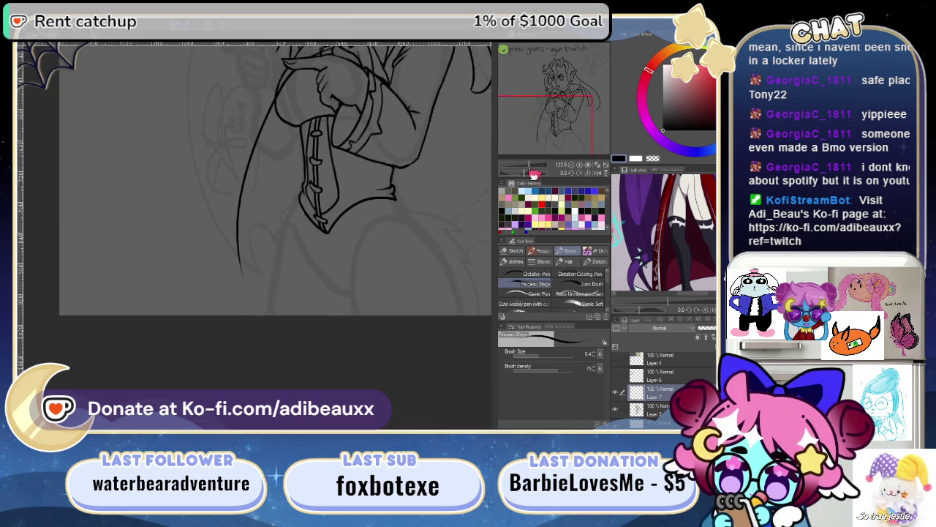
drag(338, 313, 355, 243)
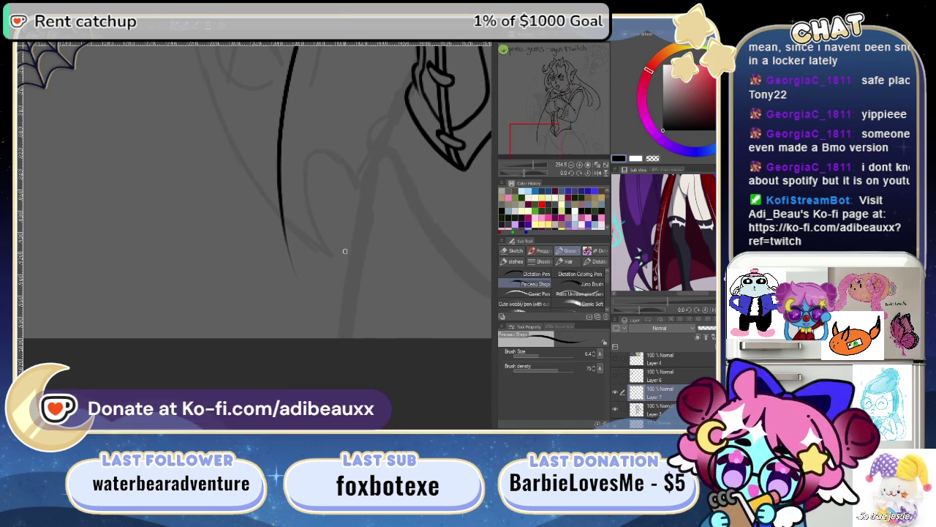
drag(284, 225, 295, 277)
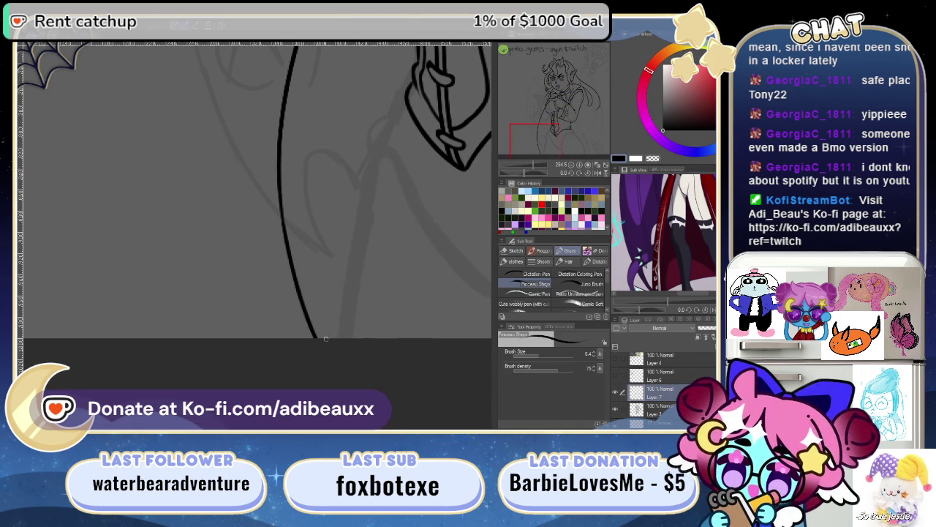
- Extend the coat's right hem curve down to the canvas bottom edge
drag(367, 217, 348, 358)
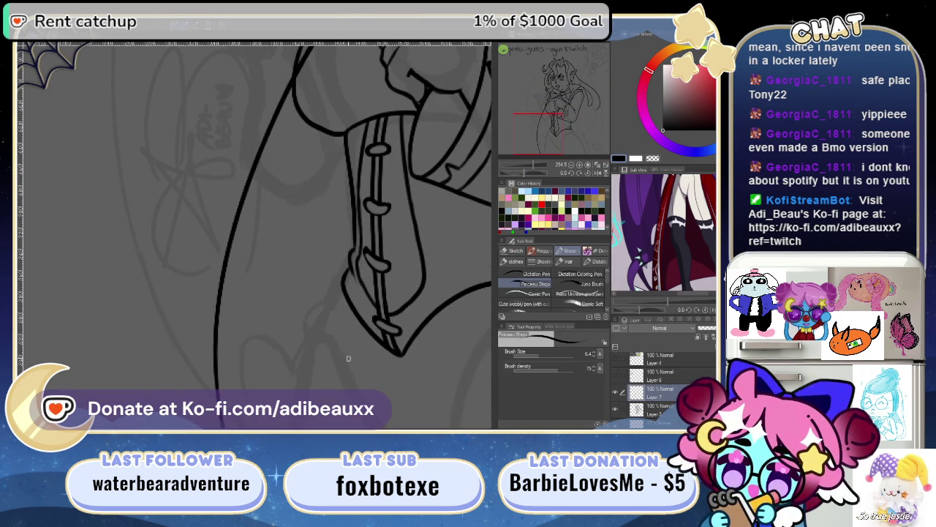
drag(531, 183, 538, 170)
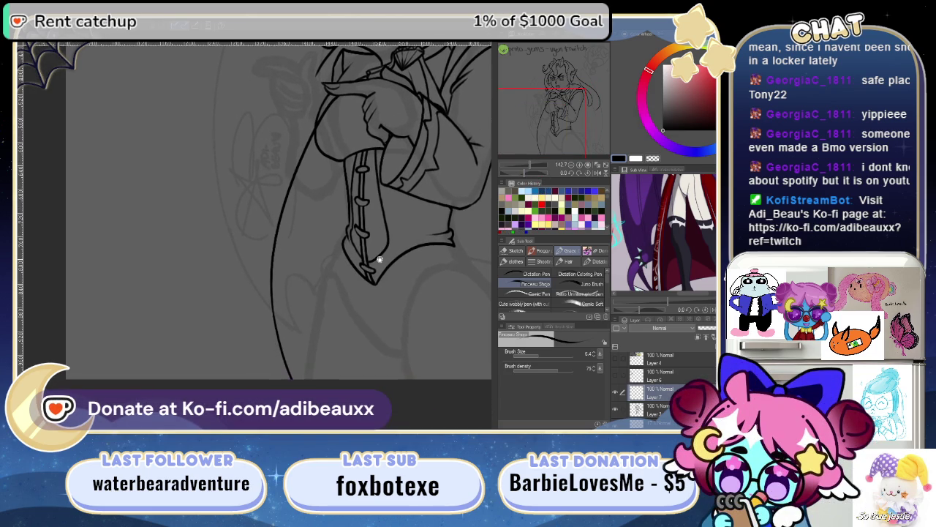
drag(346, 277, 369, 260)
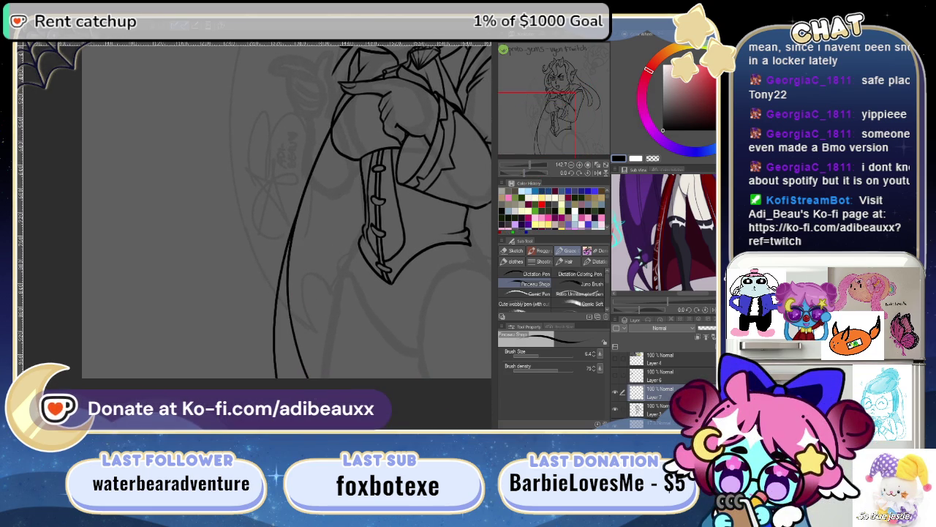
mouse_move(451, 307)
mouse_down()
mouse_move(305, 366)
mouse_move(278, 330)
mouse_move(294, 332)
mouse_move(311, 360)
mouse_up()
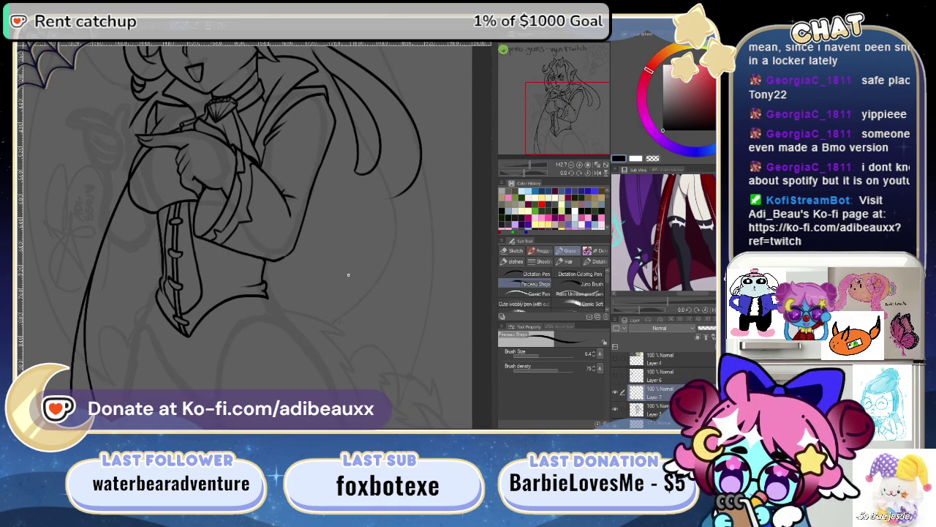
drag(664, 234, 660, 316)
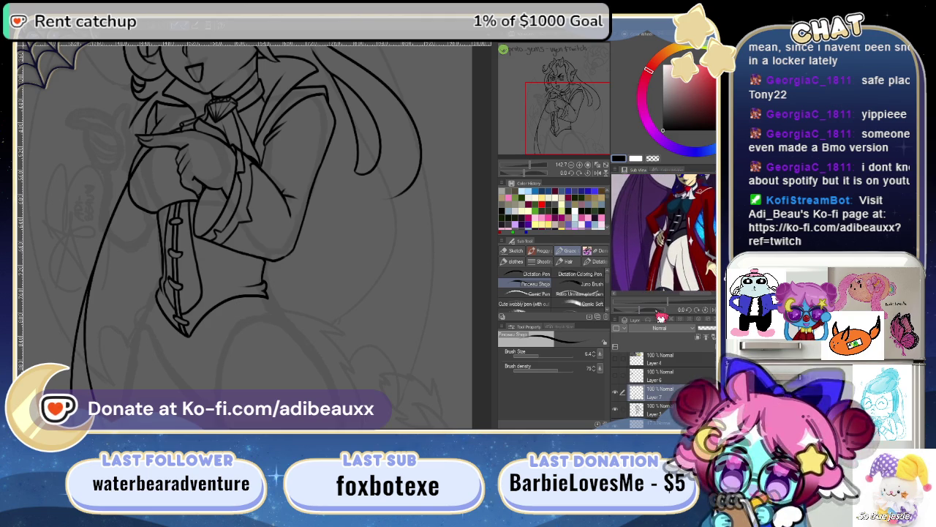
drag(263, 248, 308, 143)
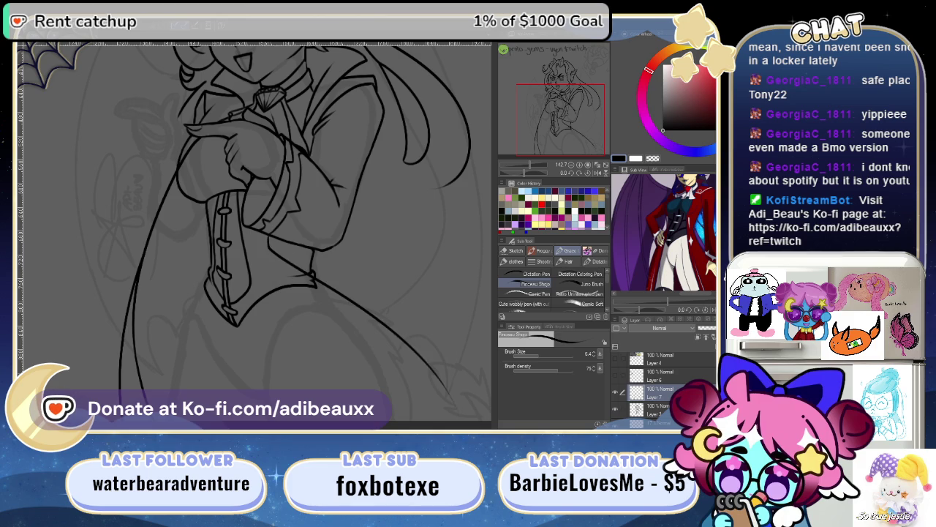
drag(402, 351, 313, 240)
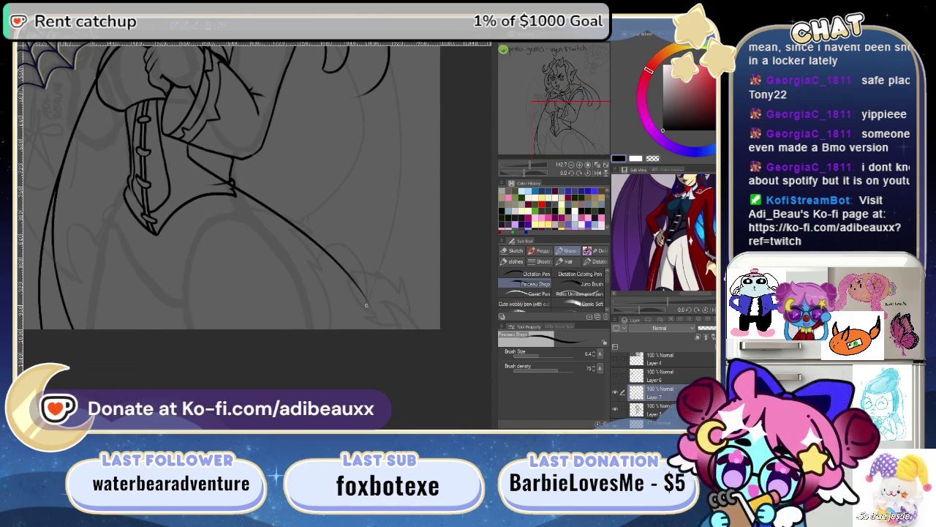
drag(364, 297, 381, 329)
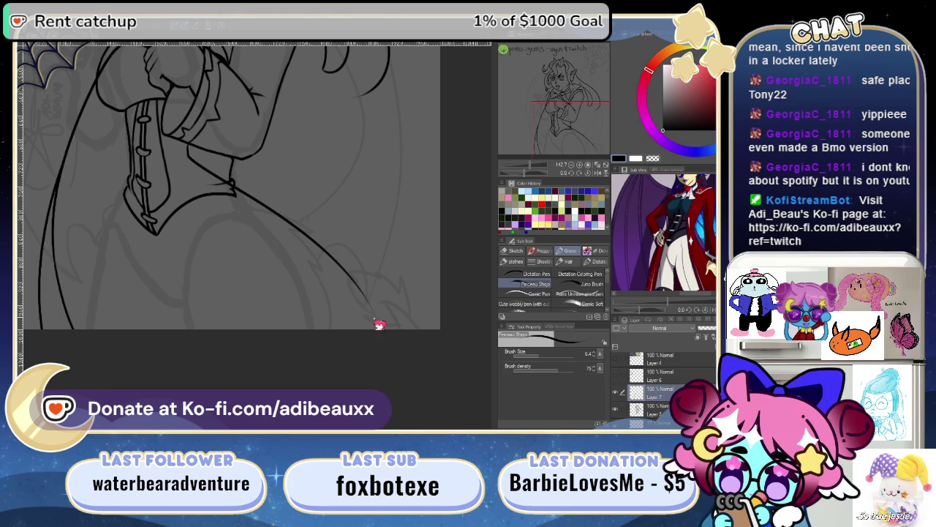
drag(364, 295, 381, 329)
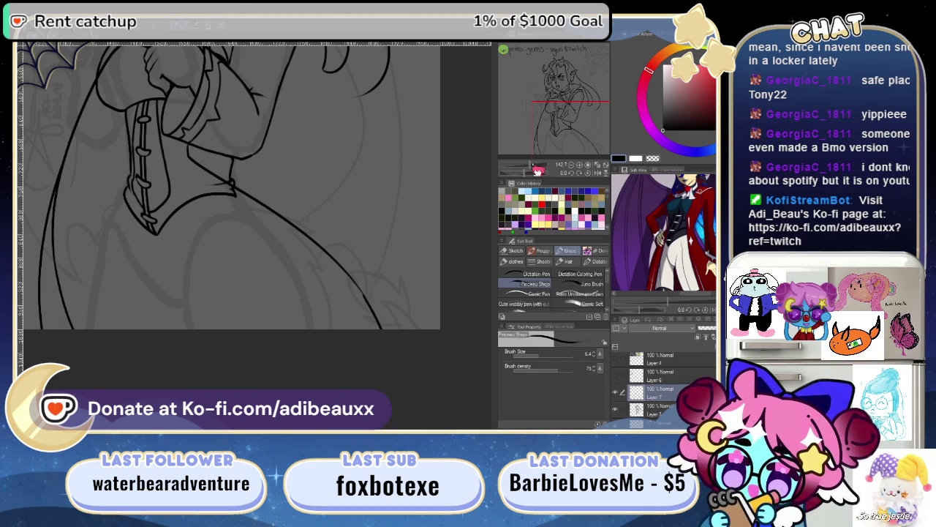
scroll(408, 294, up, 5)
- Undo the thick lower end of the coat curve and frame the curve's end
key(ctrl+z)
drag(438, 94, 402, 143)
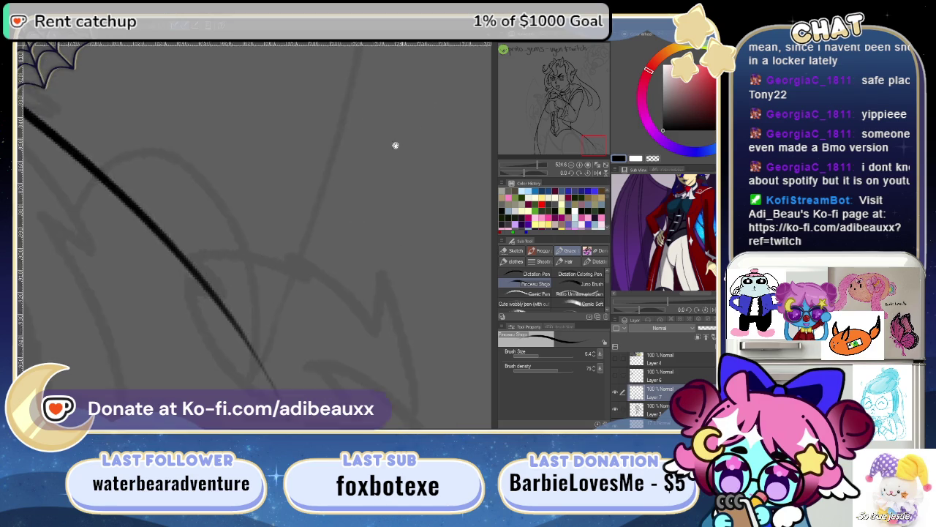
mouse_move(456, 89)
mouse_down()
mouse_move(485, 56)
mouse_move(428, 95)
mouse_up()
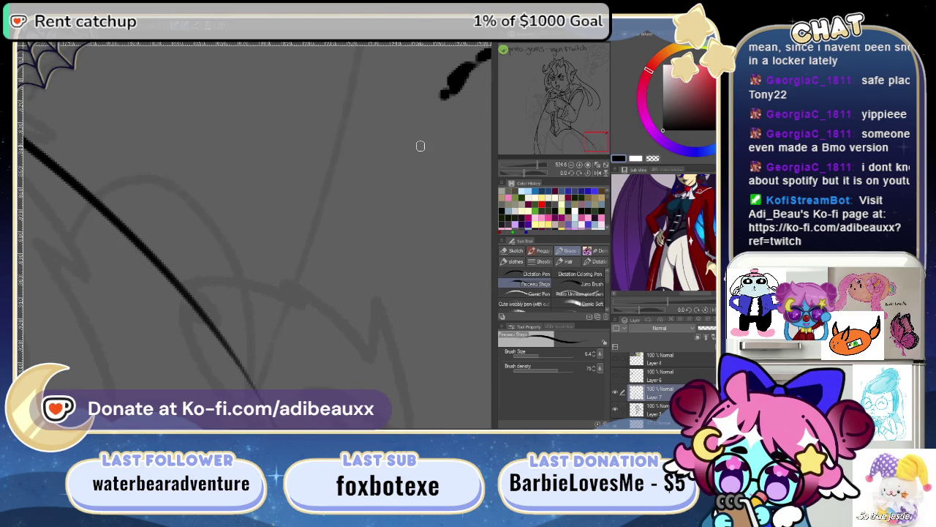
mouse_move(339, 247)
mouse_down()
mouse_move(393, 226)
mouse_move(387, 216)
mouse_up()
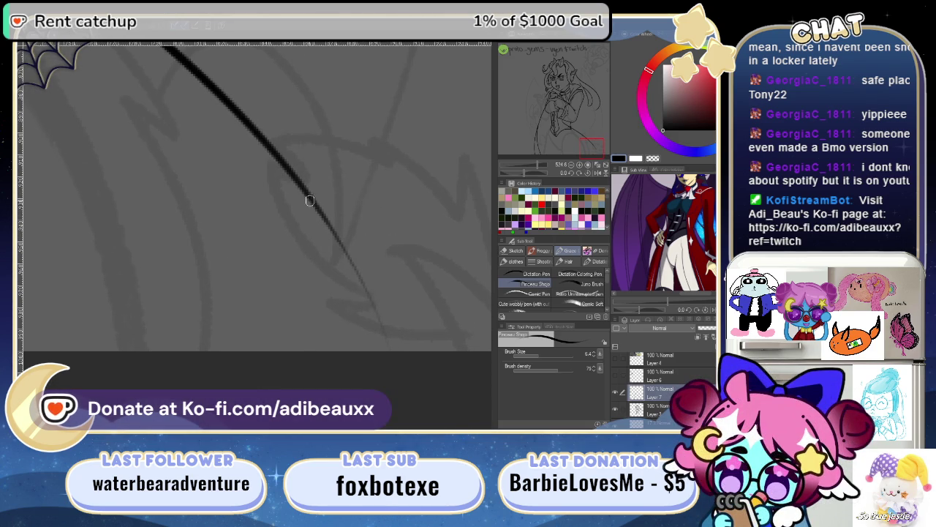
drag(545, 167, 521, 173)
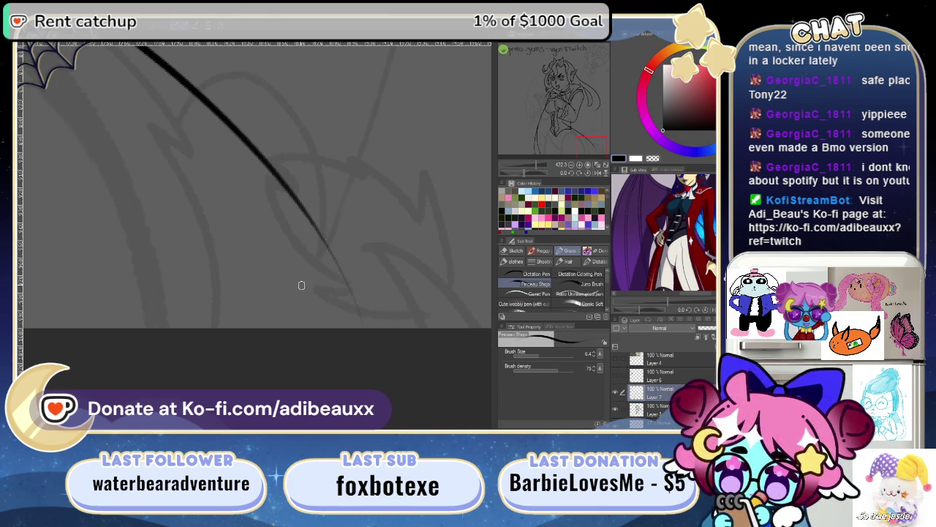
drag(256, 245, 314, 253)
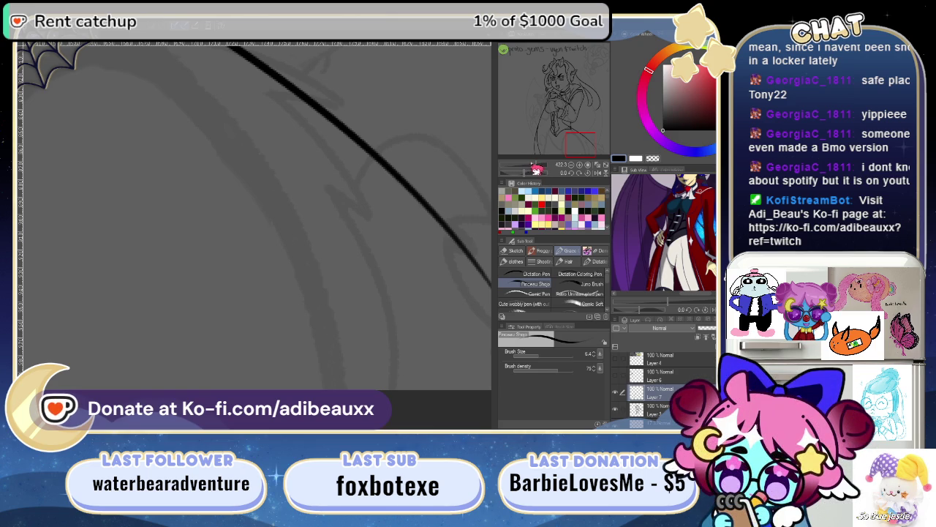
drag(536, 169, 532, 167)
- Draw a higher-arcing coat curve sweeping rightward from the collar
drag(277, 145, 361, 261)
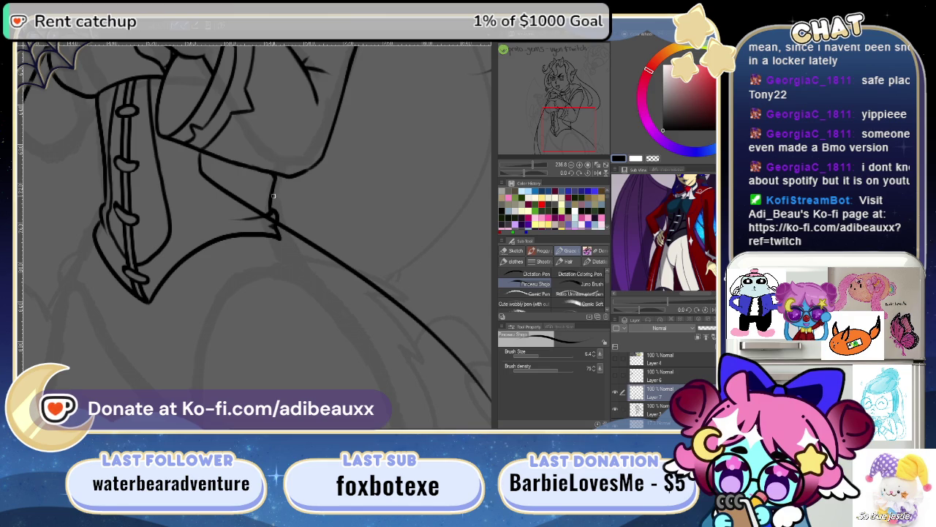
drag(271, 199, 468, 263)
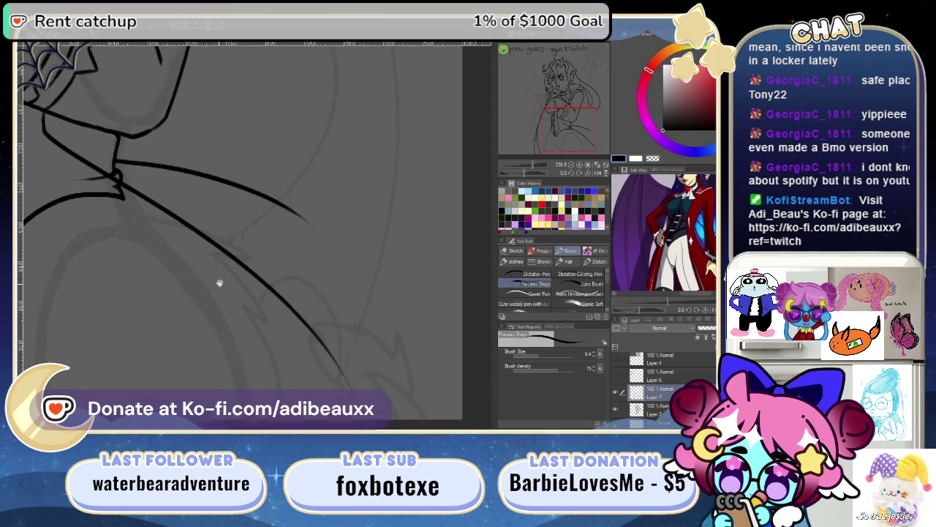
drag(377, 323, 319, 242)
mouse_move(550, 170)
mouse_down()
mouse_move(531, 173)
mouse_move(535, 181)
mouse_up()
key(ctrl+z)
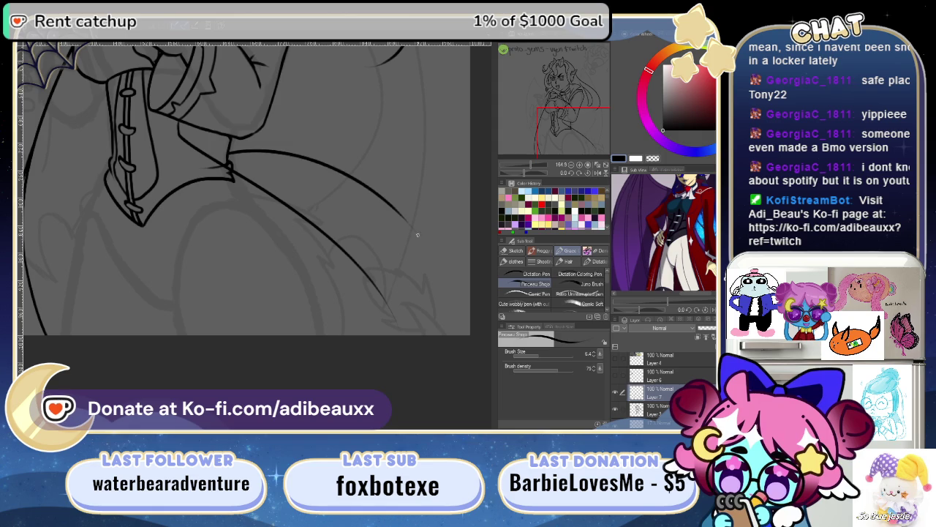
drag(413, 237, 371, 194)
key(ctrl+z)
mouse_move(191, 119)
mouse_down()
mouse_move(425, 194)
mouse_move(417, 189)
mouse_up()
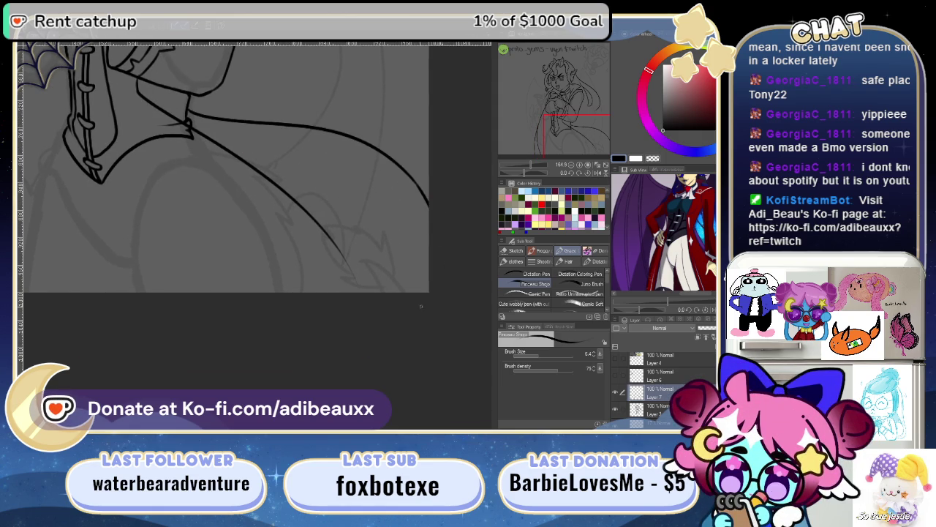
- Ink a heavier stroke over the coat-tail curve, then straighten and zoom out the canvas
mouse_move(333, 240)
mouse_down()
mouse_move(383, 249)
mouse_move(409, 371)
mouse_up()
scroll(547, 176, up, 3)
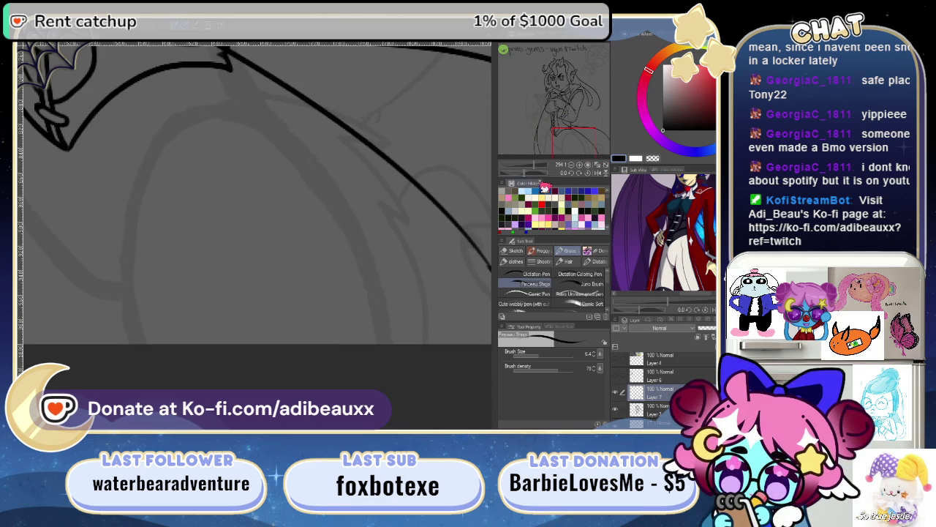
mouse_move(438, 288)
mouse_down()
mouse_move(302, 265)
mouse_move(475, 194)
mouse_up()
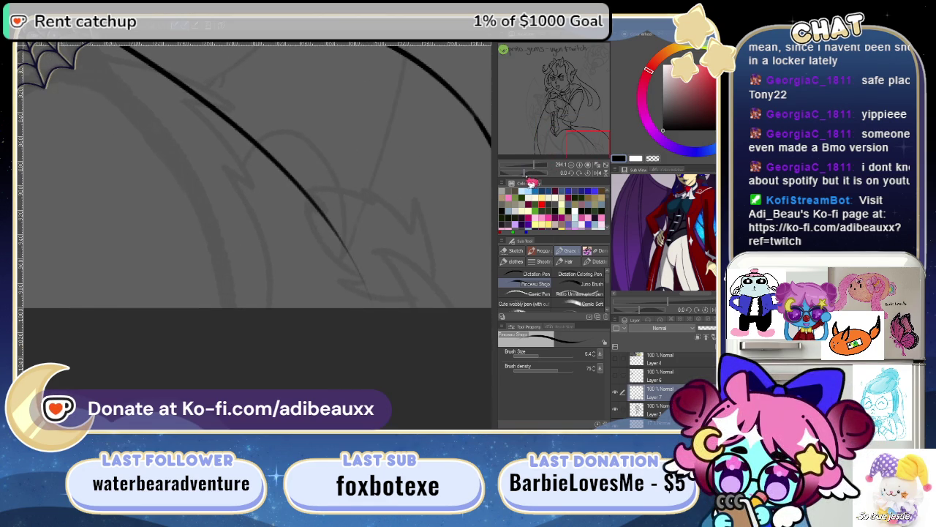
drag(193, 214, 289, 123)
drag(189, 220, 302, 109)
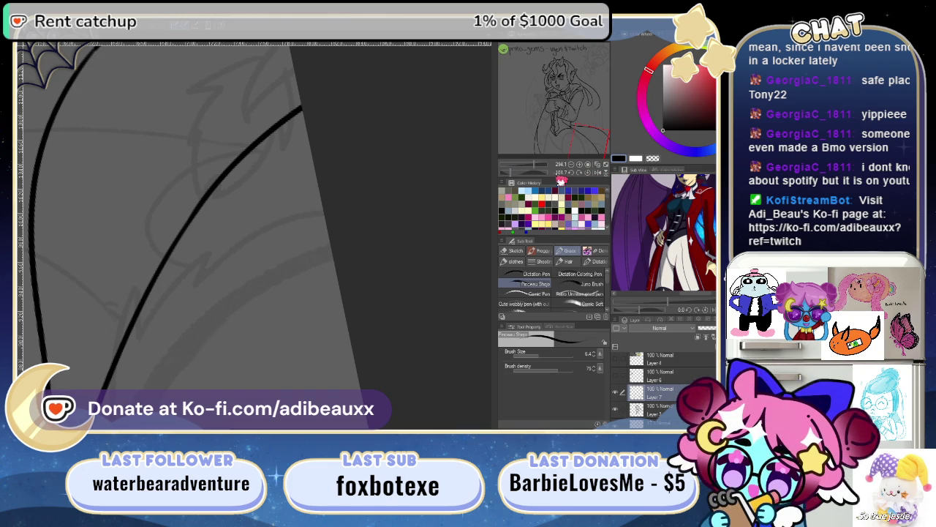
click(592, 174)
mouse_move(547, 164)
mouse_down()
mouse_move(533, 166)
mouse_move(541, 171)
mouse_up()
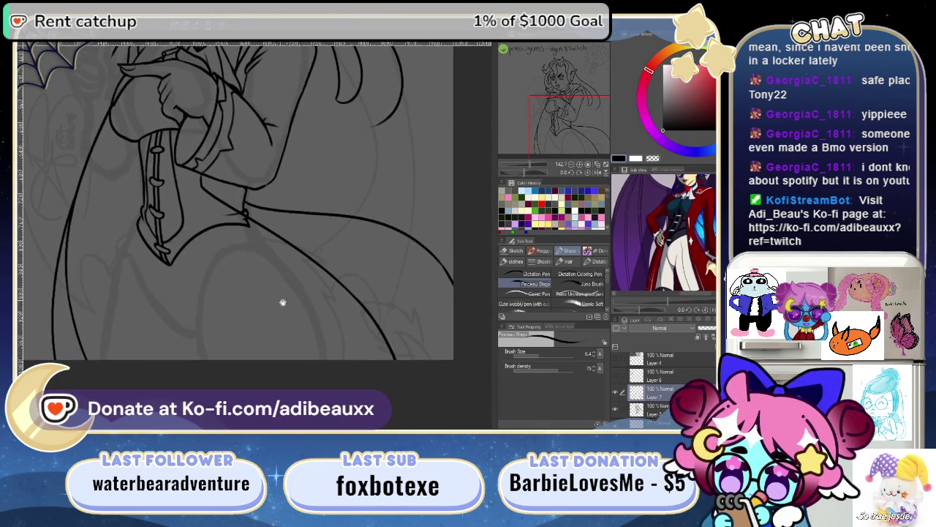
drag(273, 295, 307, 314)
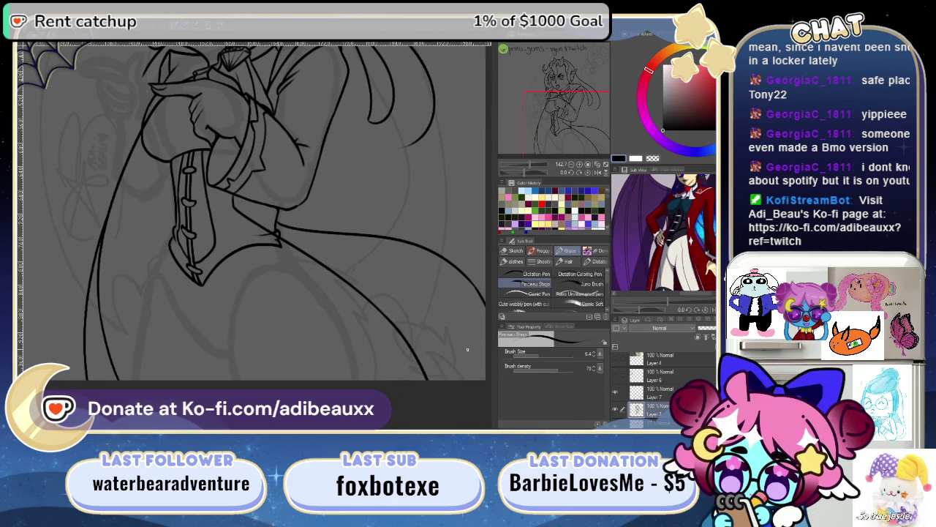
- Erase the overlapping ink where the coat lines cross
key(e)
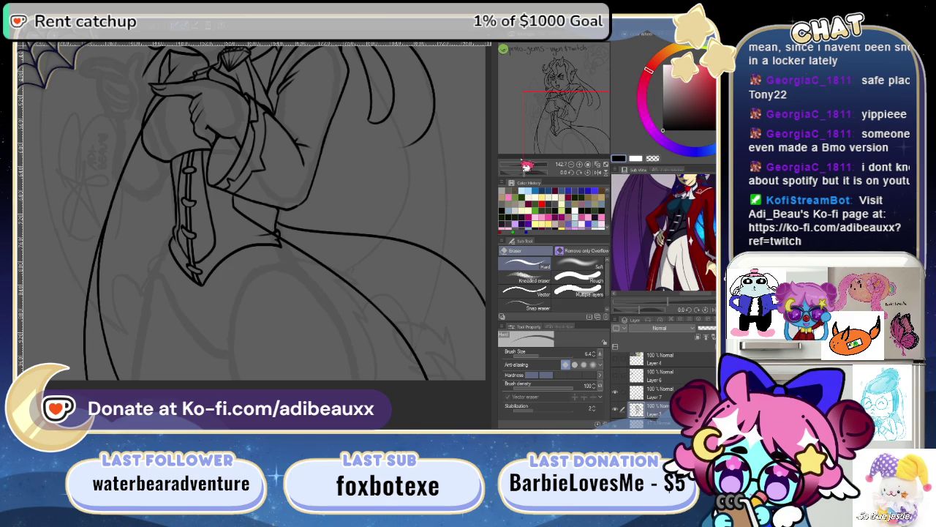
drag(522, 167, 540, 167)
mouse_move(323, 202)
mouse_down()
mouse_move(351, 219)
mouse_move(316, 198)
mouse_up()
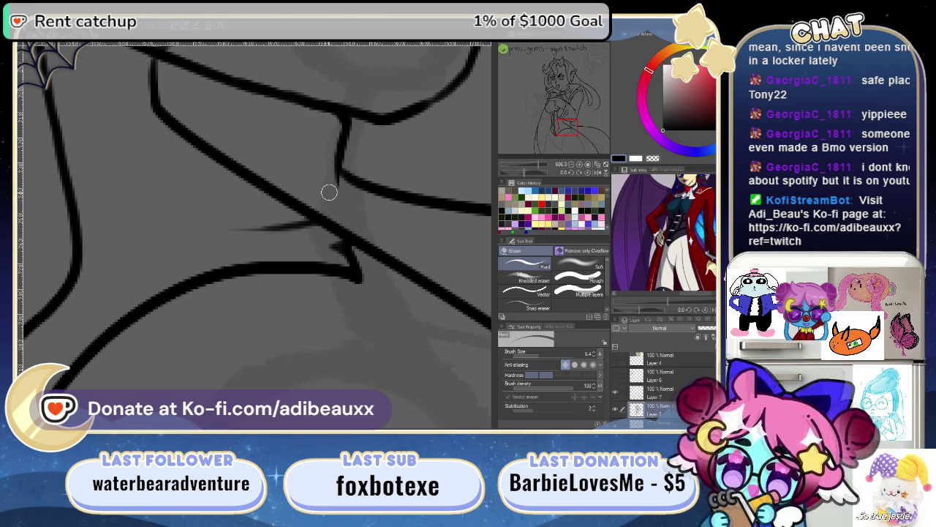
key(p)
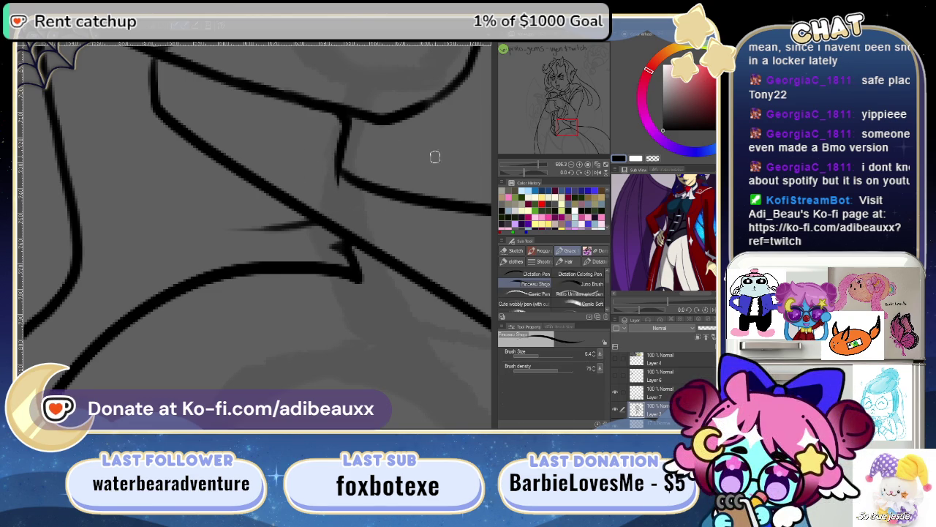
drag(541, 174, 545, 173)
- Move the working layer up and toggle the main line-art layer's visibility to check strokes
drag(394, 262, 303, 209)
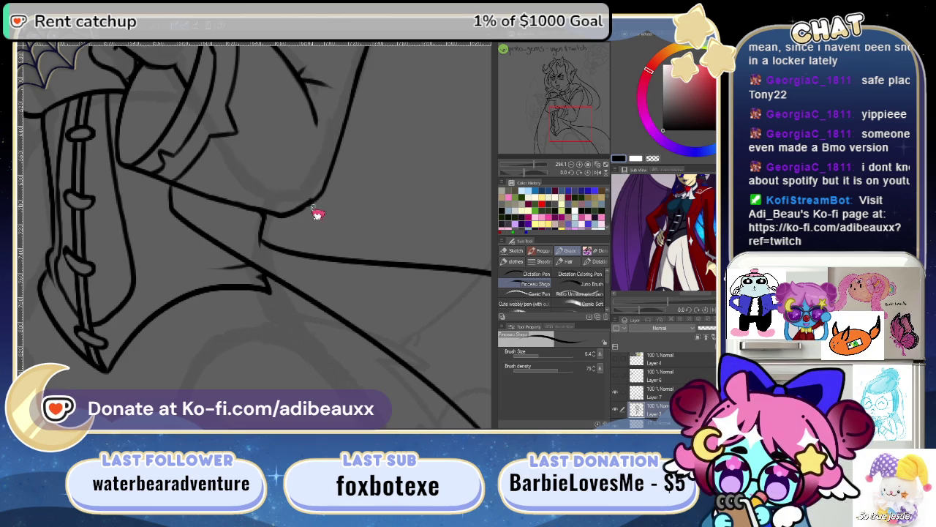
drag(384, 277, 180, 237)
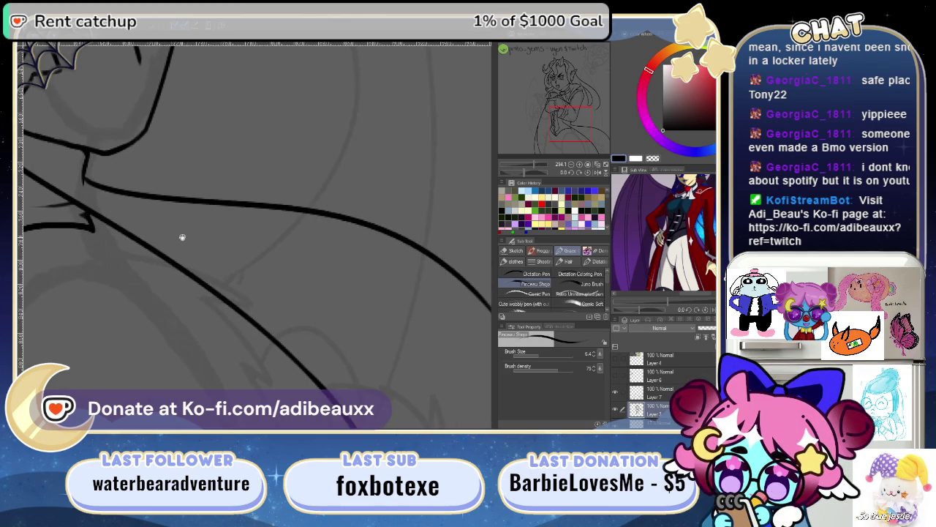
mouse_move(298, 339)
mouse_down()
mouse_move(183, 261)
mouse_move(268, 305)
mouse_move(306, 252)
mouse_up()
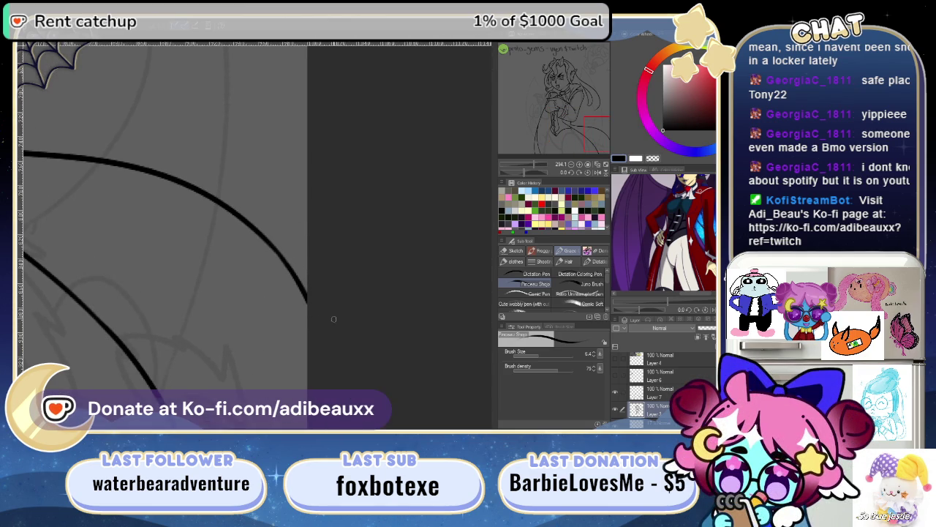
drag(545, 164, 536, 166)
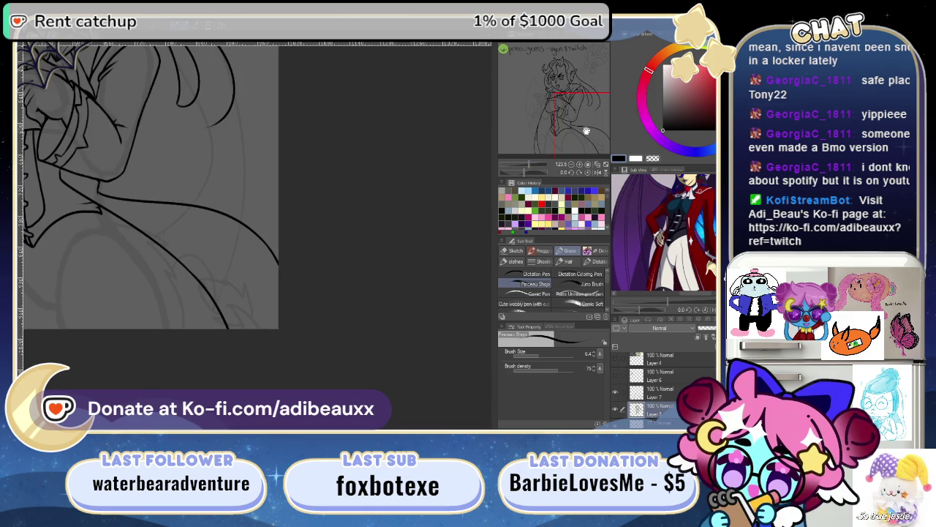
drag(585, 131, 531, 123)
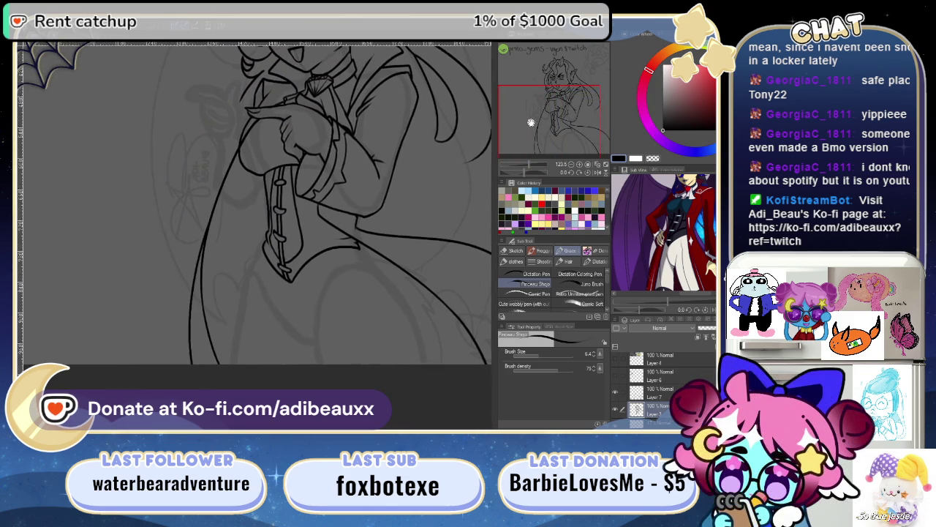
drag(529, 165, 537, 171)
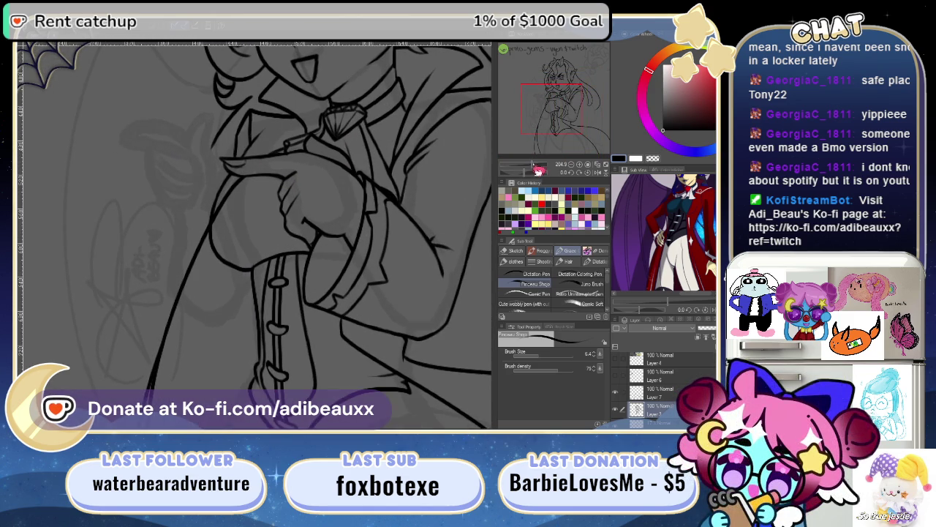
drag(375, 260, 417, 280)
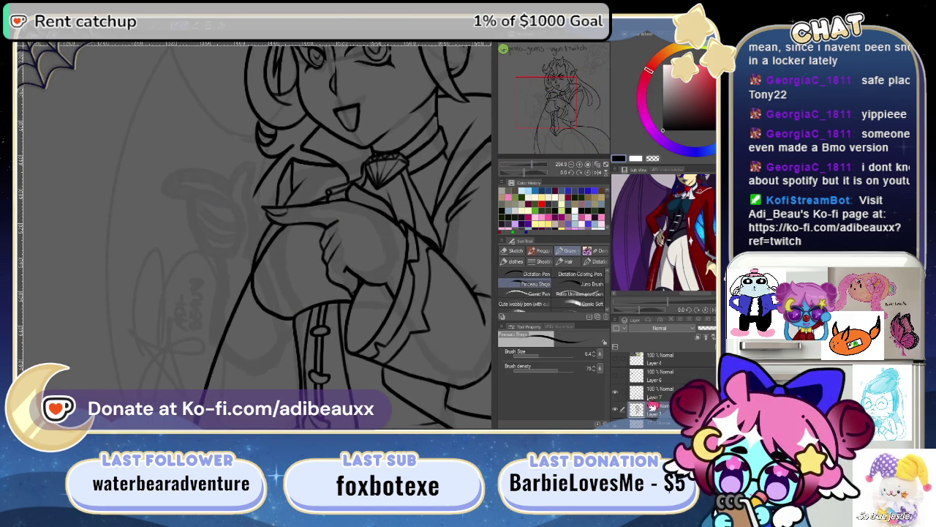
drag(648, 406, 651, 393)
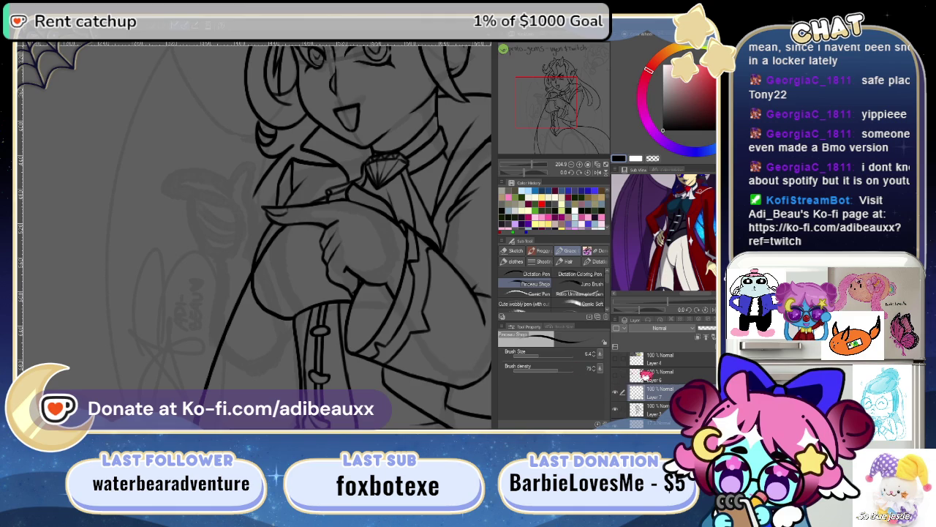
click(618, 414)
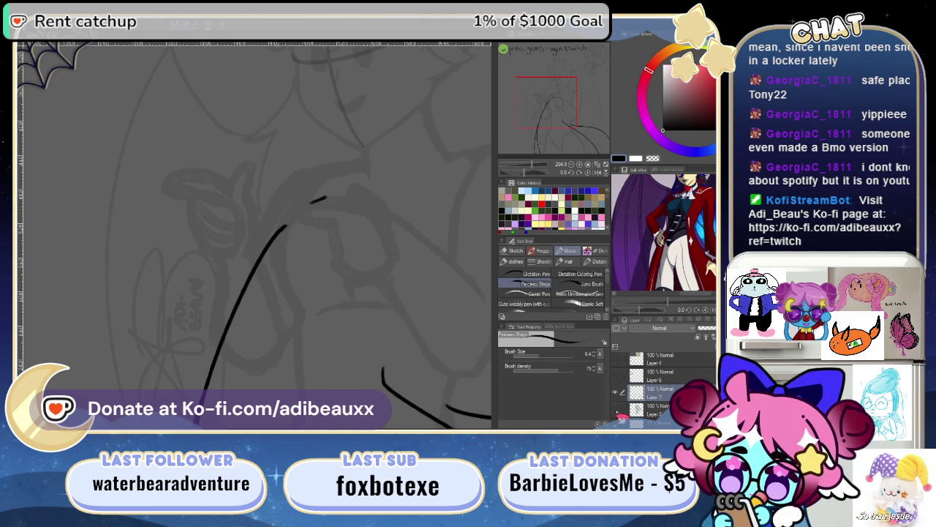
click(618, 414)
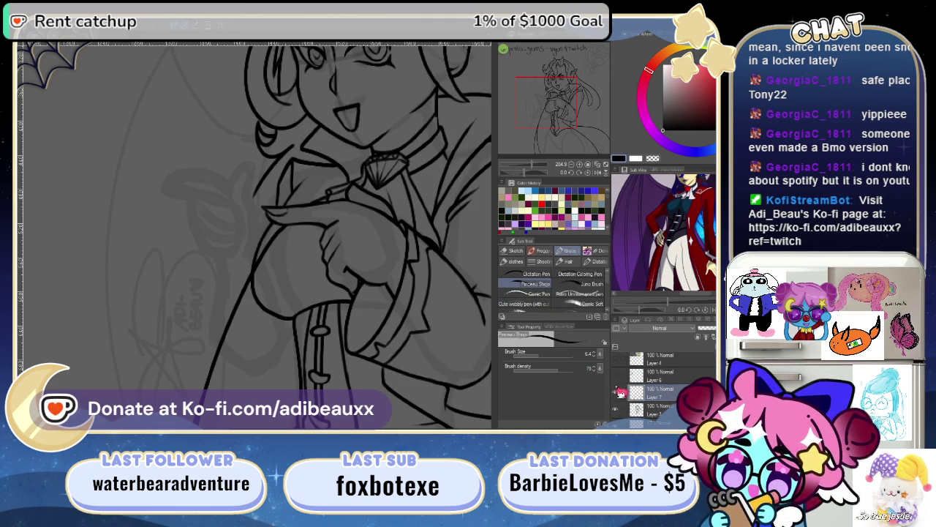
- Try a short stroke along the left contour by the hands, then undo it
drag(531, 165, 537, 178)
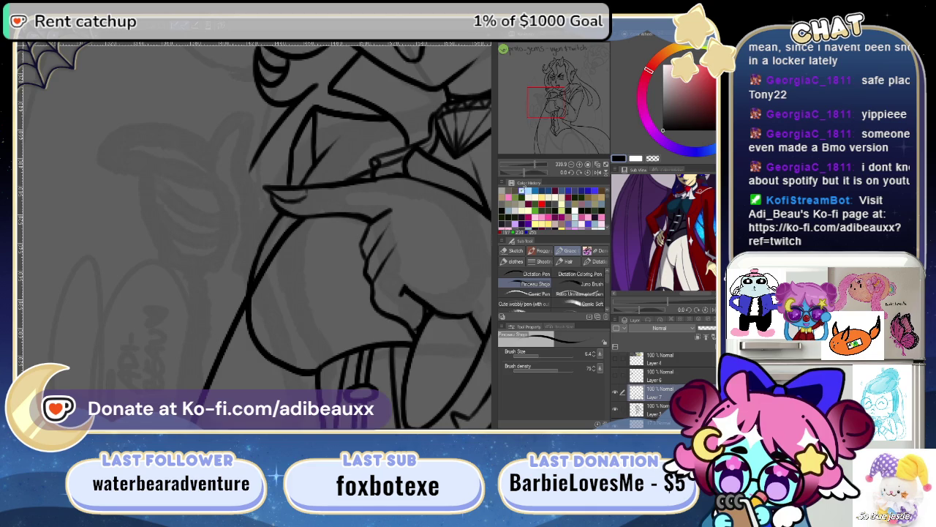
drag(330, 266, 219, 300)
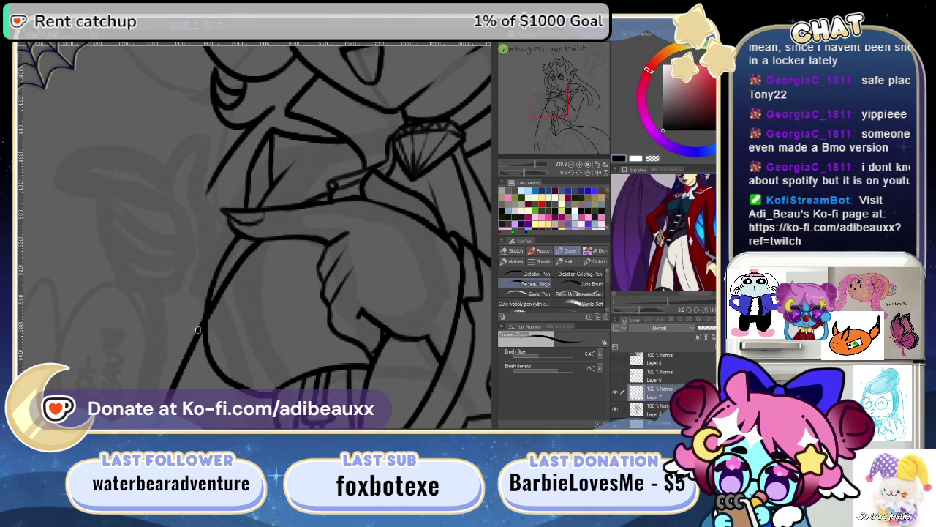
drag(192, 336, 234, 241)
key(ctrl+z)
mouse_move(215, 272)
mouse_down()
mouse_move(191, 330)
mouse_move(239, 231)
mouse_up()
key(ctrl+z)
key(ctrl+z)
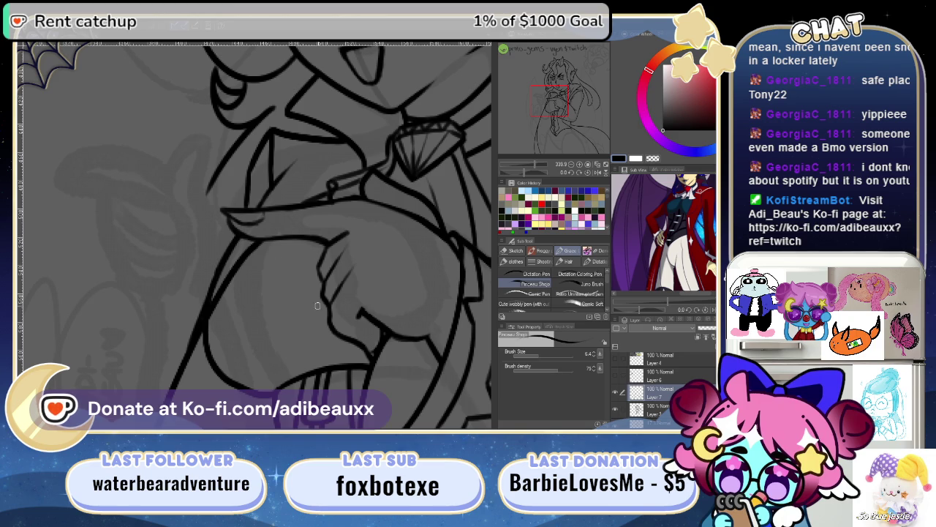
- Erase on Layer 3, then make Layer 7 the working layer again
click(654, 407)
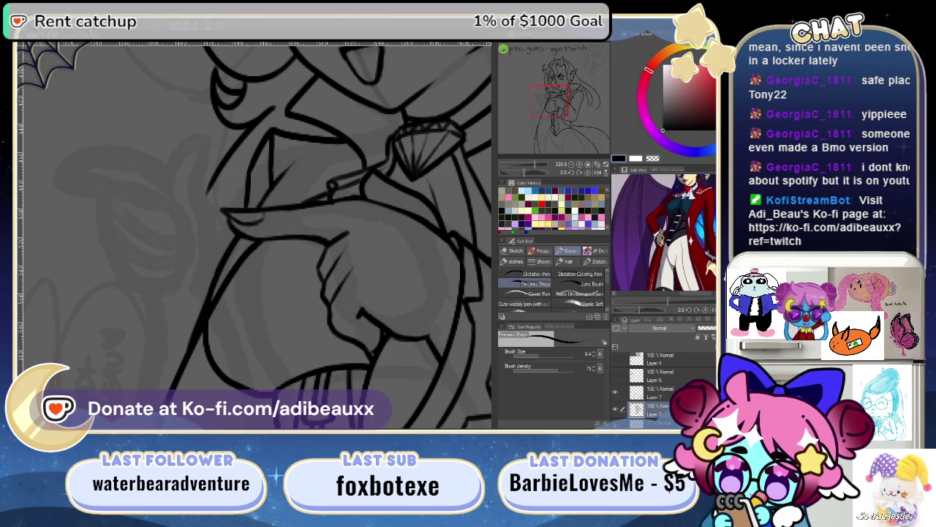
key(e)
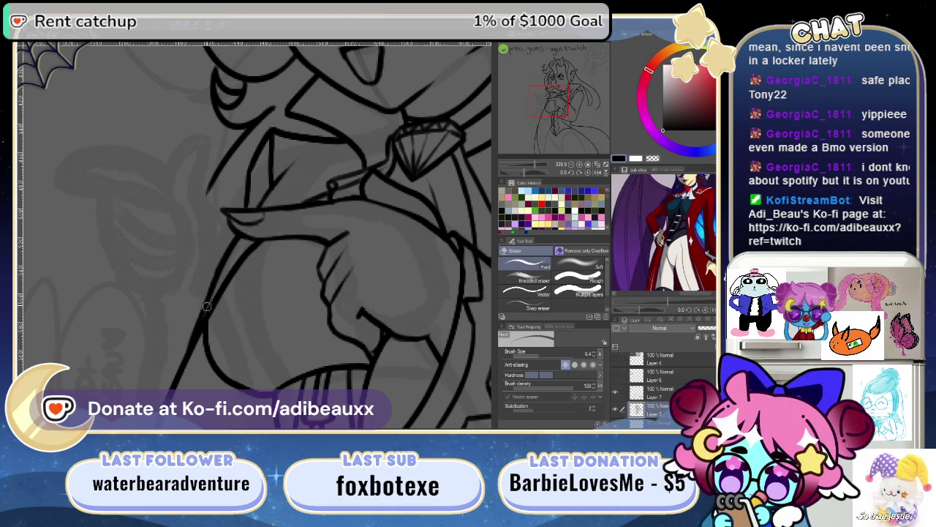
scroll(261, 316, up, 2)
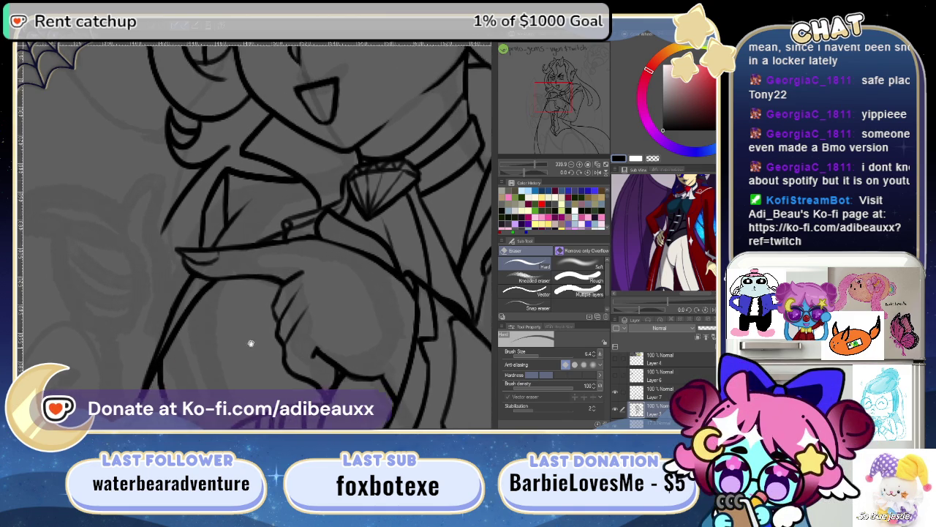
key(alt+bracketright)
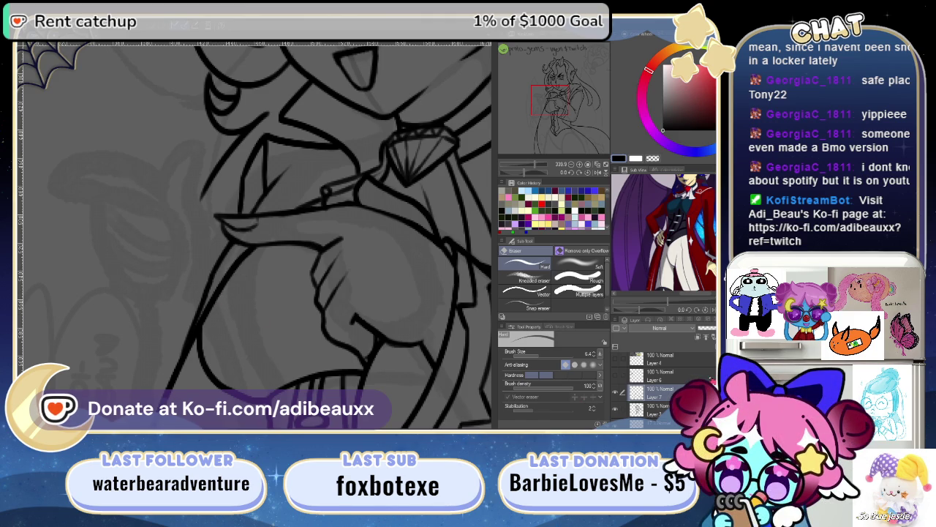
click(658, 390)
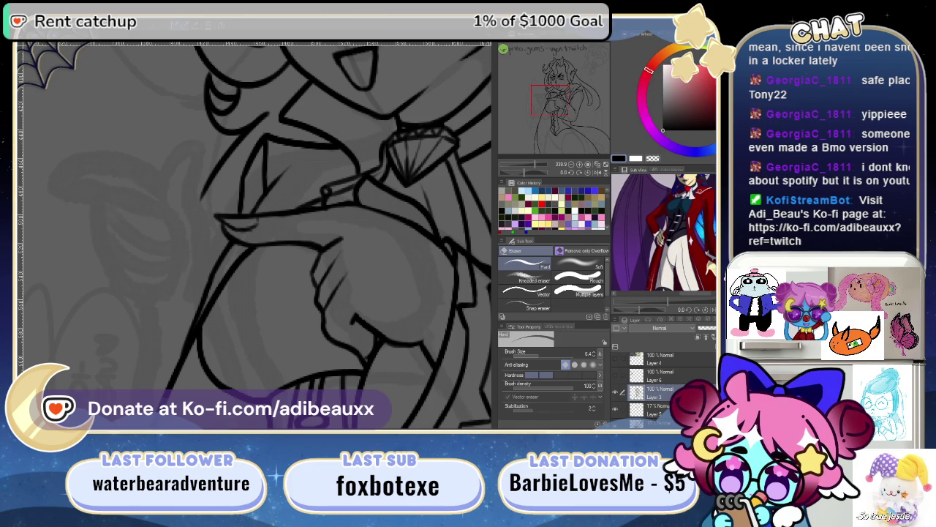
scroll(280, 334, up, 2)
- Erase the old diagonal coat line across the torso
scroll(280, 334, up, 1)
scroll(302, 257, up, 1)
drag(247, 236, 231, 252)
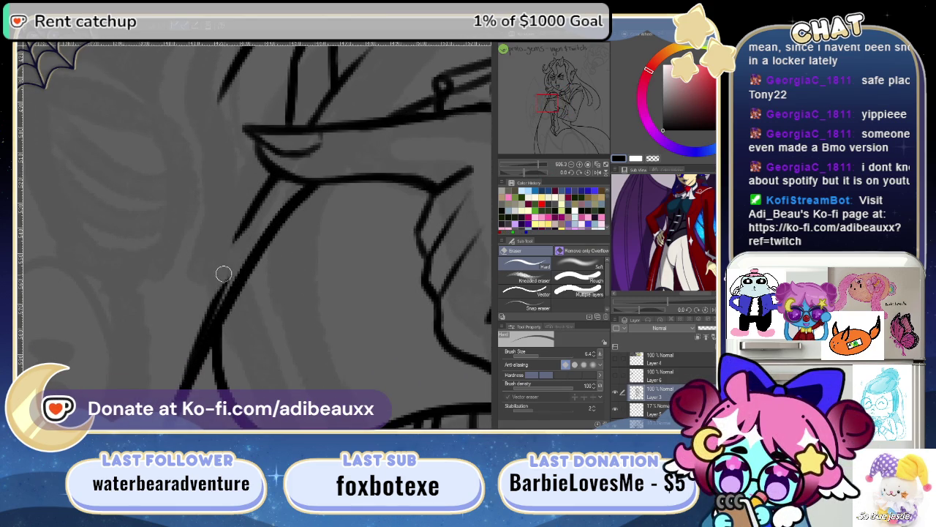
mouse_move(207, 303)
mouse_down()
mouse_move(219, 293)
mouse_move(168, 378)
mouse_up()
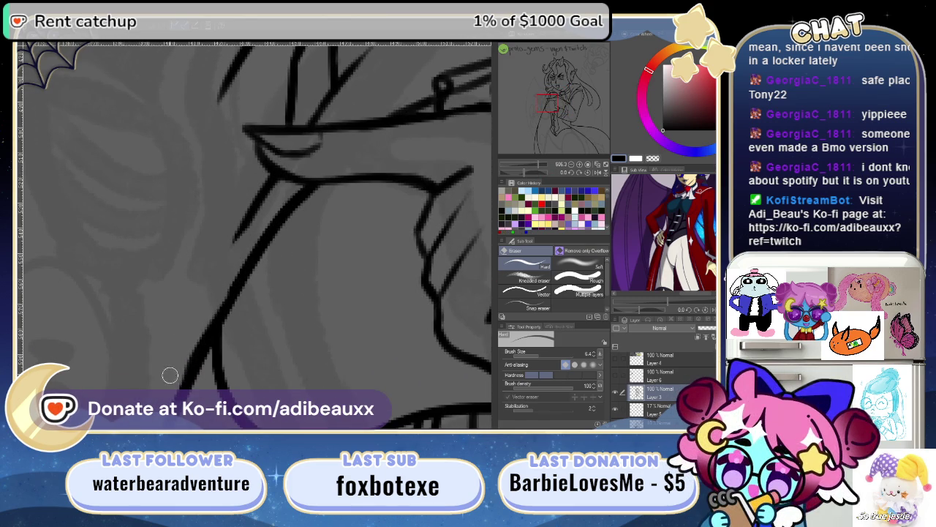
drag(206, 312, 171, 378)
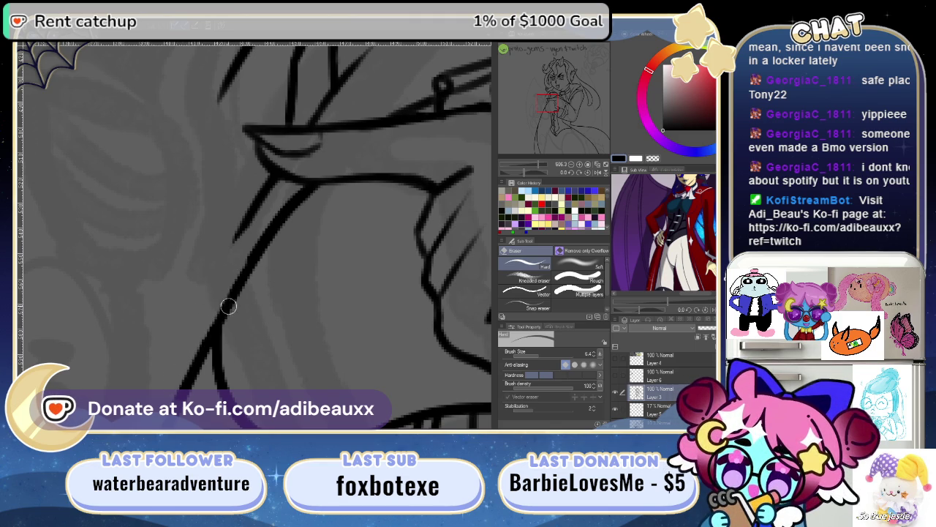
- Redraw the diagonal coat edge as a thinner pen line
key(p)
drag(184, 369, 258, 222)
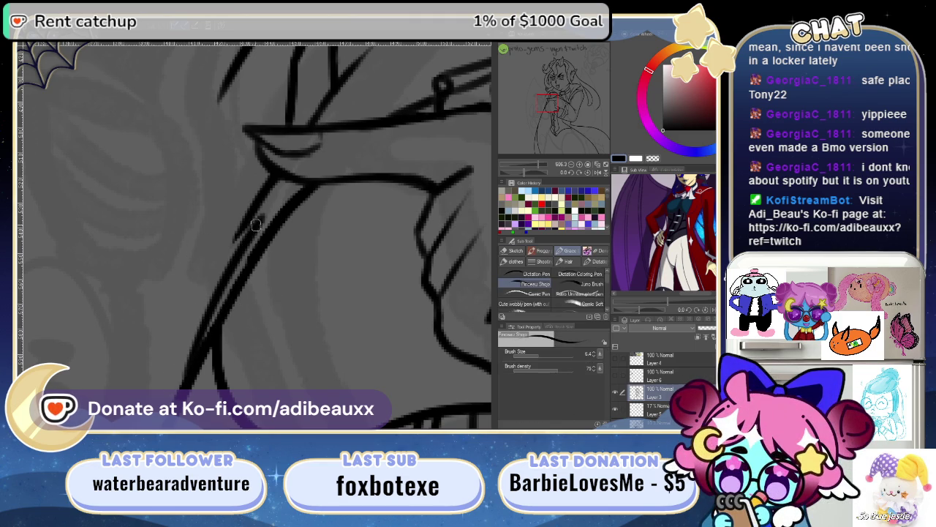
key(ctrl+z)
drag(182, 377, 260, 176)
key(ctrl+z)
mouse_move(180, 395)
mouse_down()
mouse_move(250, 234)
mouse_move(172, 387)
mouse_up()
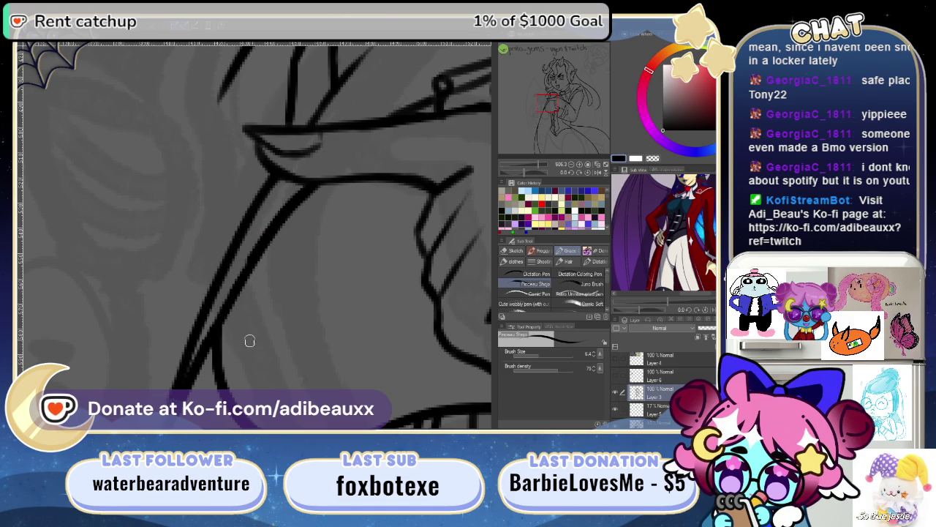
- Touch up the lower diagonal, undo the extra stroke, and zoom out to the whole character
scroll(245, 339, down, 5)
drag(226, 267, 205, 324)
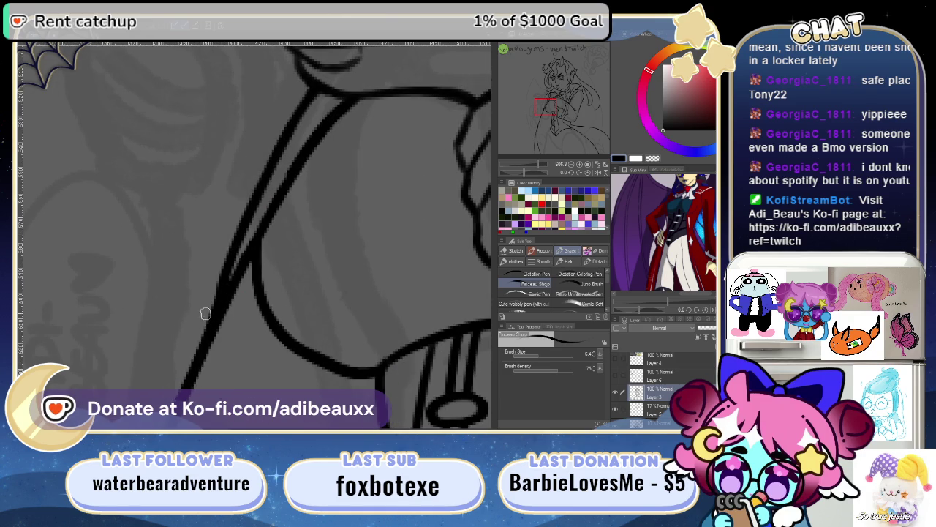
drag(230, 267, 202, 369)
key(ctrl+z)
mouse_move(548, 165)
mouse_down()
mouse_move(529, 165)
mouse_move(542, 165)
mouse_up()
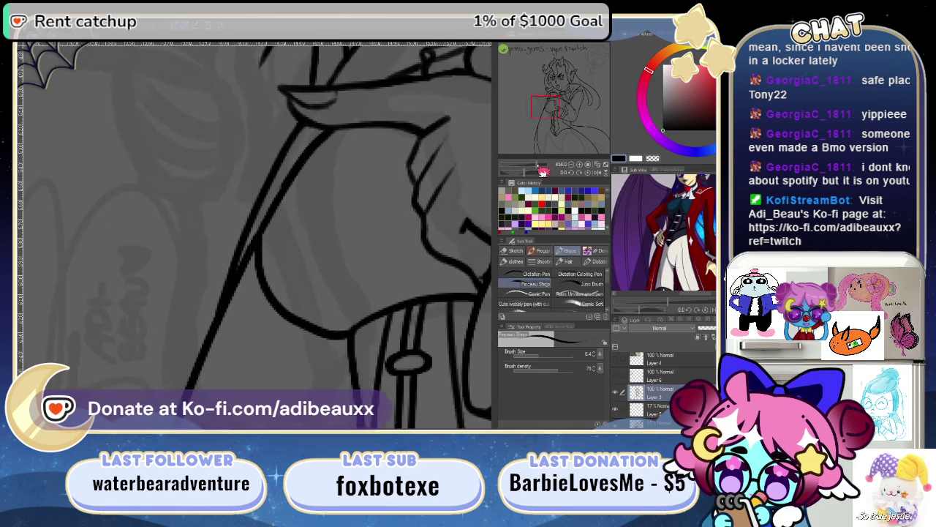
key(e)
drag(305, 253, 240, 330)
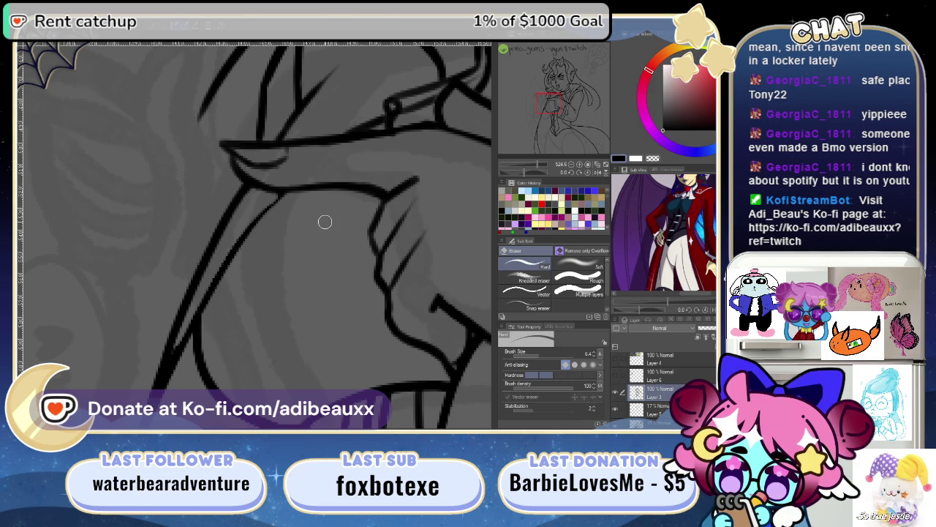
- Erase the doubled strokes on the coat line below the hands, then zoom out fully
key(p)
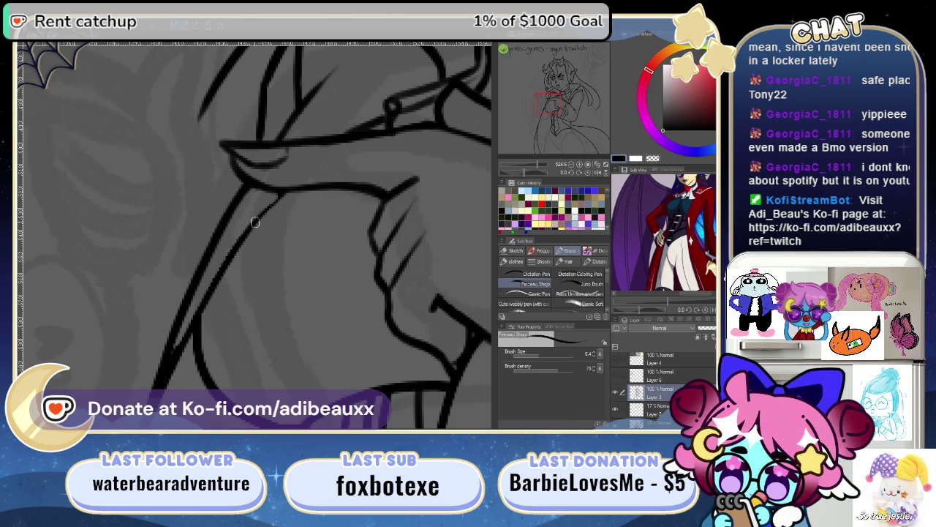
scroll(293, 208, up, 1)
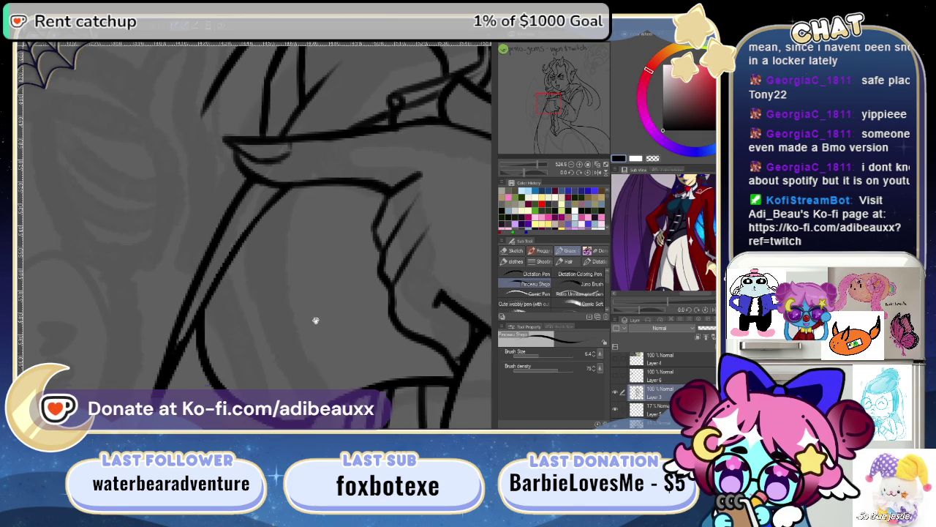
mouse_move(330, 326)
mouse_down()
mouse_move(365, 240)
mouse_move(362, 286)
mouse_move(341, 291)
mouse_up()
key(e)
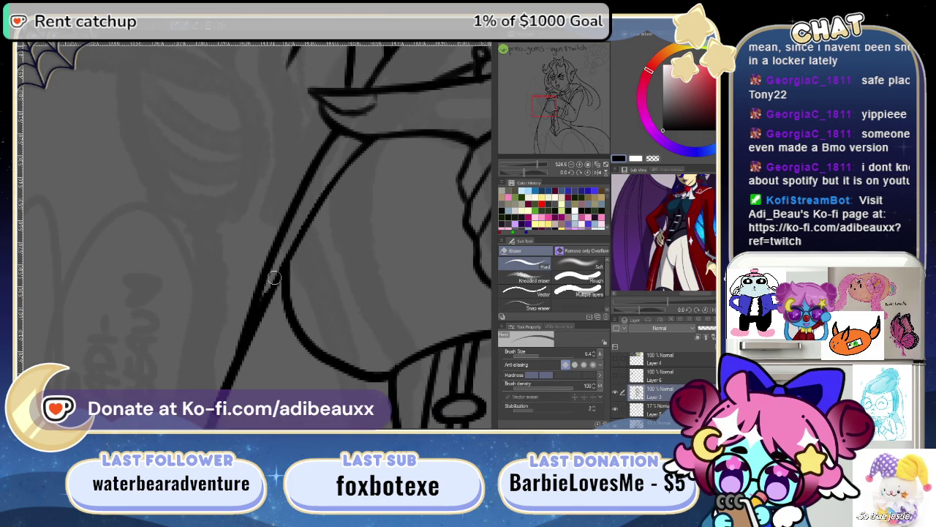
drag(270, 286, 285, 275)
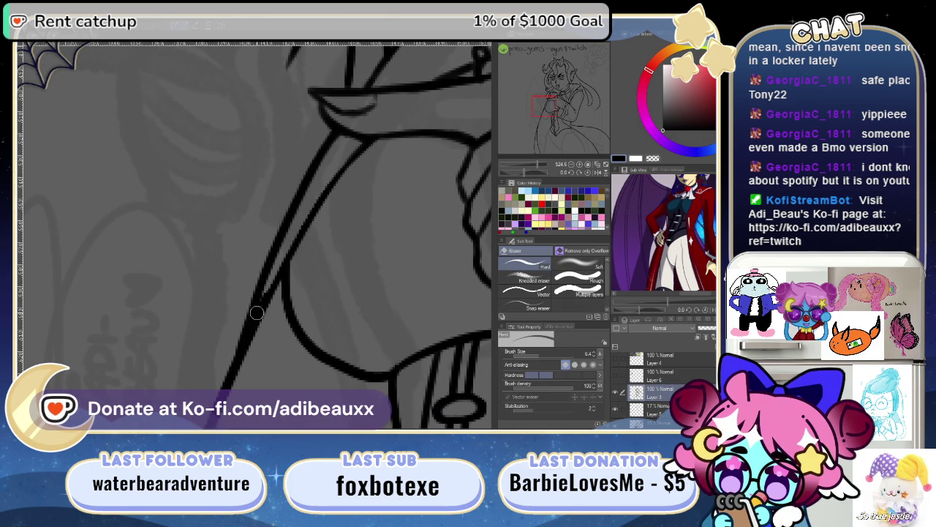
drag(253, 319, 261, 304)
mouse_move(360, 316)
mouse_down()
mouse_move(393, 250)
mouse_move(339, 253)
mouse_up()
drag(540, 166, 531, 179)
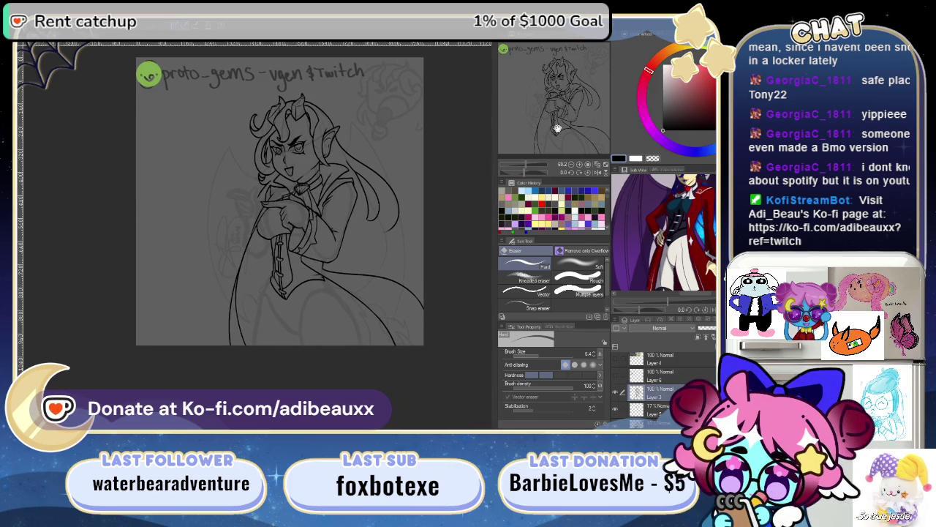
drag(548, 152, 565, 131)
drag(531, 173, 545, 172)
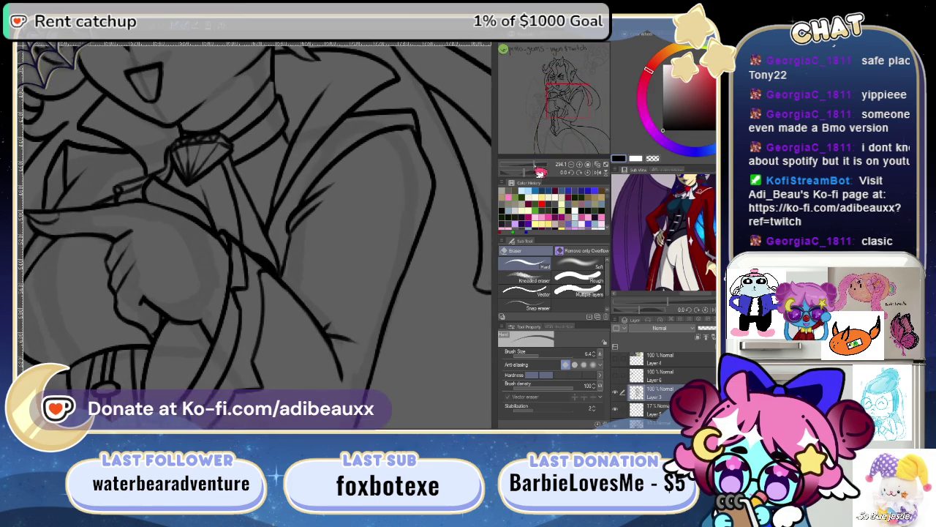
mouse_move(562, 106)
mouse_down()
mouse_move(546, 86)
mouse_move(589, 59)
mouse_up()
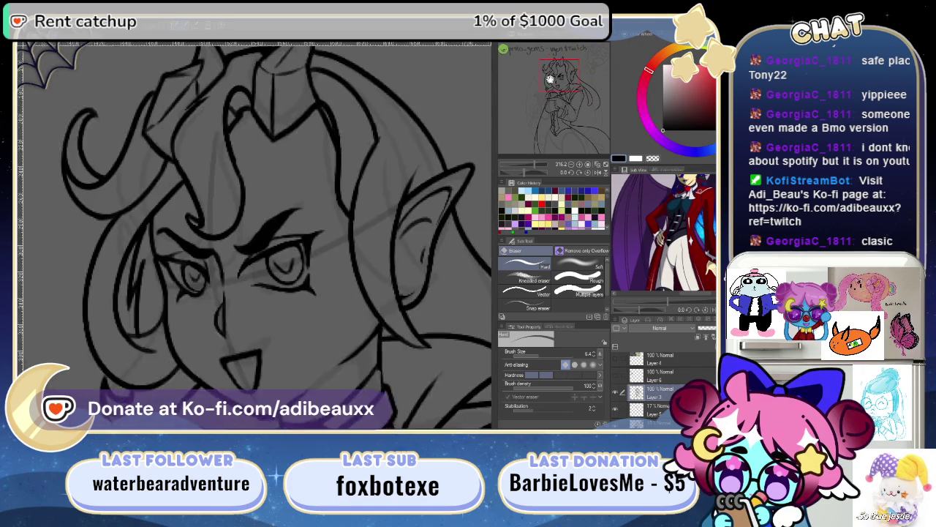
drag(552, 79, 584, 66)
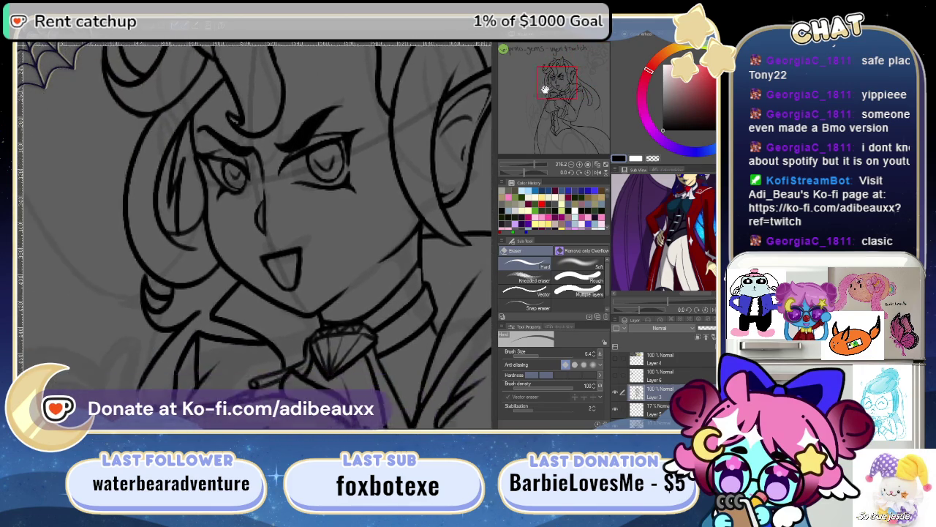
drag(547, 86, 585, 59)
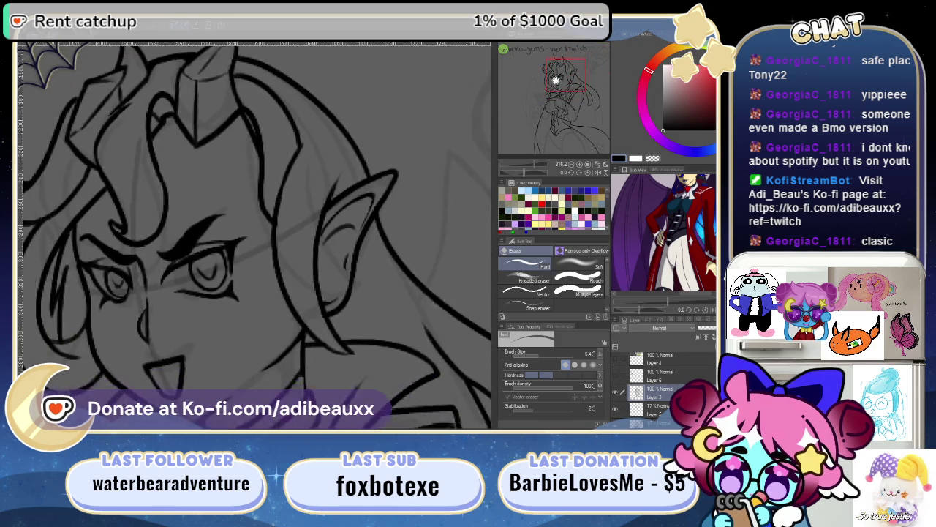
mouse_move(577, 67)
mouse_down()
mouse_move(552, 87)
mouse_move(584, 60)
mouse_move(552, 81)
mouse_move(535, 146)
mouse_up()
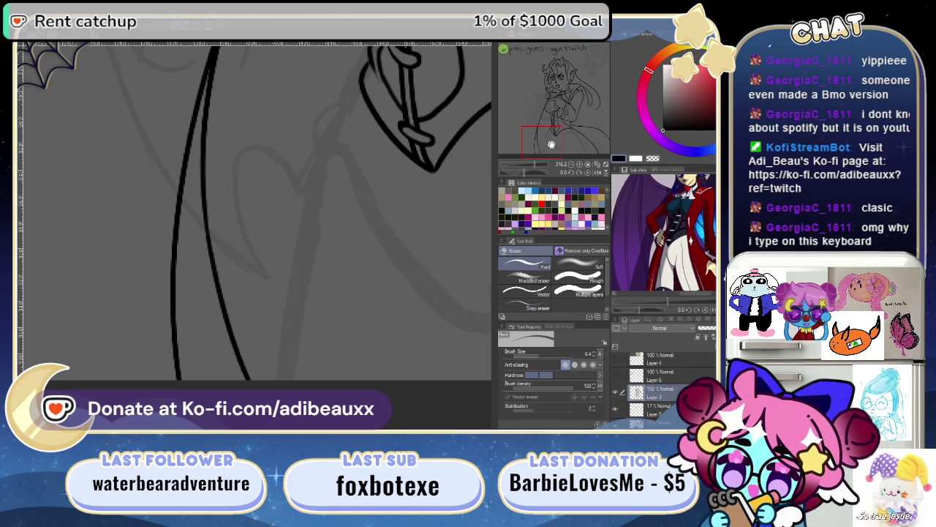
- Return to the pen and rotate the view to follow the coat's long lower edge
mouse_move(554, 144)
mouse_down()
mouse_move(563, 140)
mouse_move(568, 69)
mouse_move(599, 49)
mouse_move(560, 72)
mouse_move(567, 65)
mouse_move(559, 131)
mouse_up()
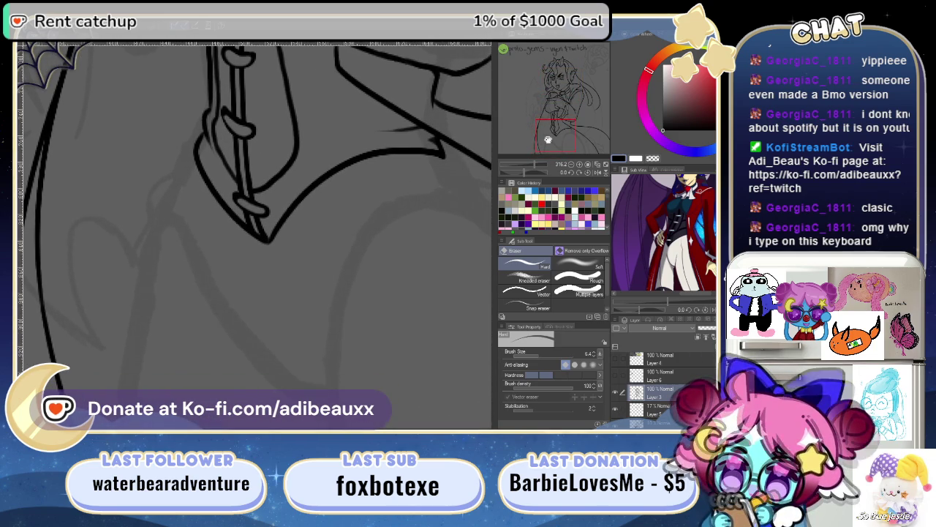
key(p)
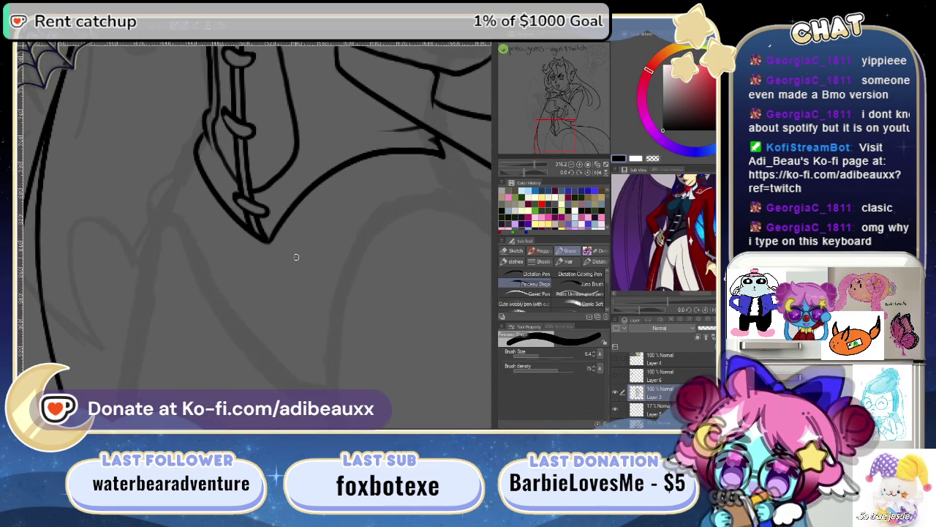
drag(354, 260, 241, 296)
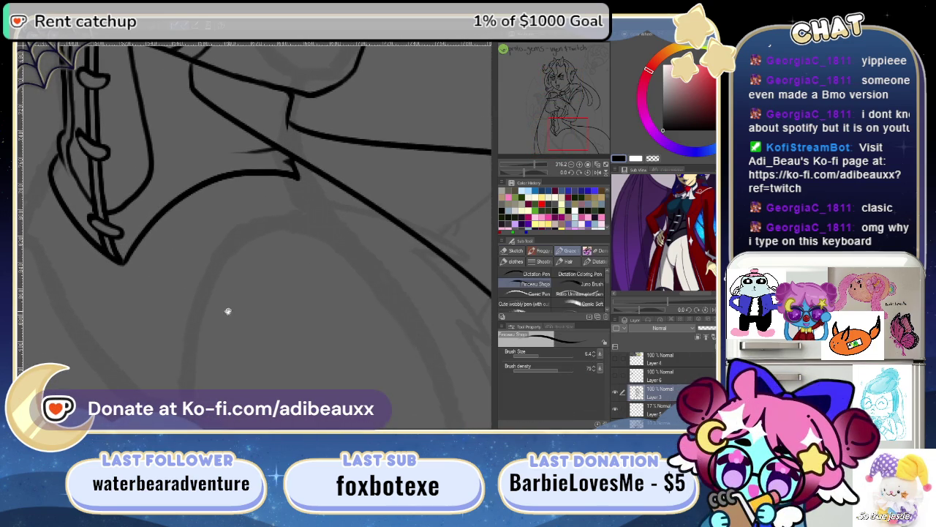
mouse_move(161, 312)
mouse_down()
mouse_move(330, 272)
mouse_move(265, 310)
mouse_move(328, 345)
mouse_move(212, 273)
mouse_move(253, 263)
mouse_move(307, 336)
mouse_move(242, 173)
mouse_up()
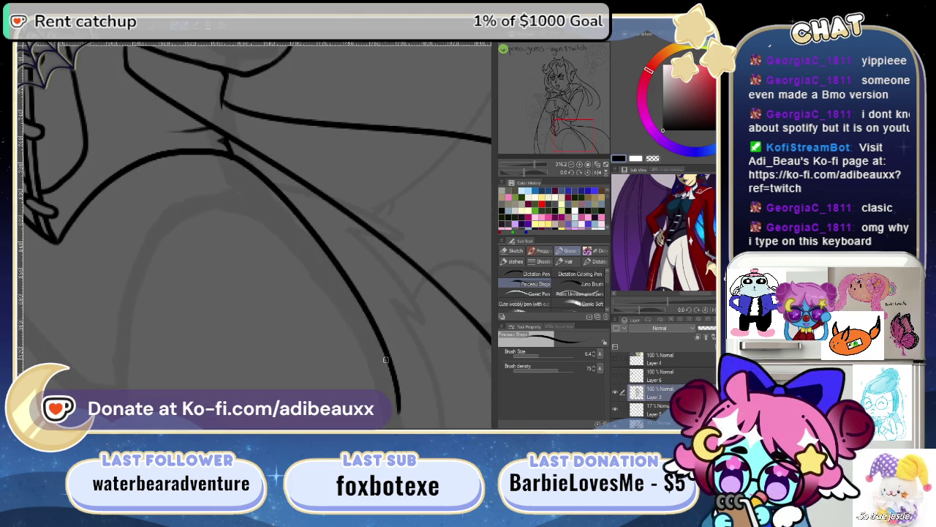
drag(352, 288, 364, 196)
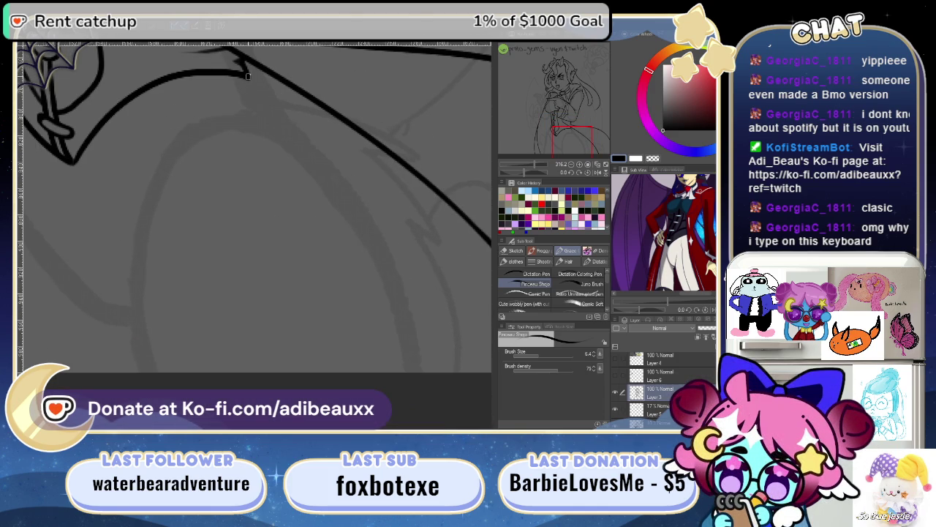